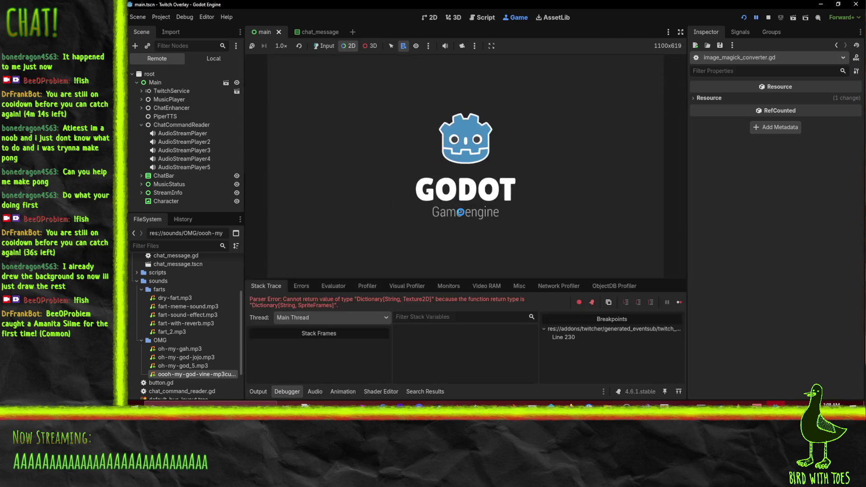
Change get_emotes' return type on line 381 to Dictionary[String, Texture2D], save, and dismiss the load error.
scroll(466, 171, "up", 2)
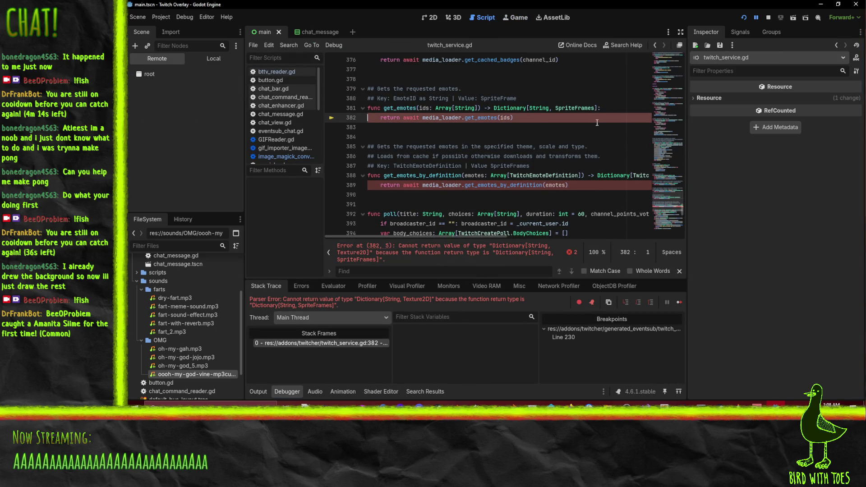
double_click(574, 108)
type("Texture2D")
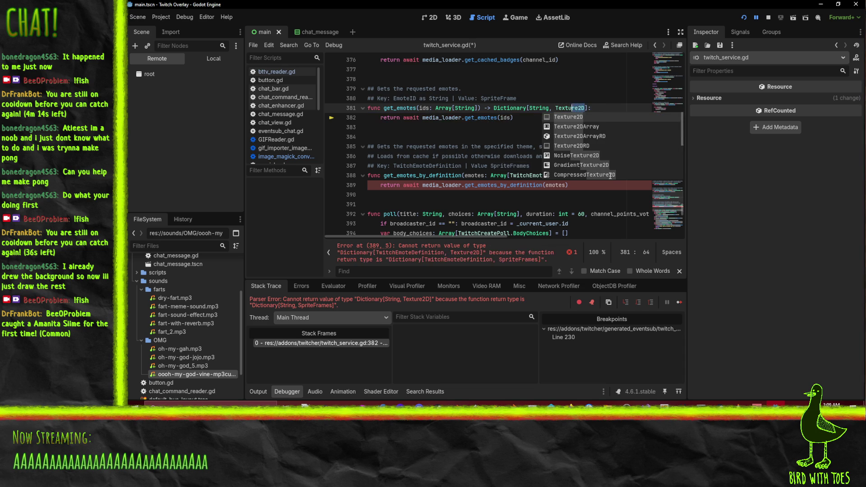
left_click(500, 205)
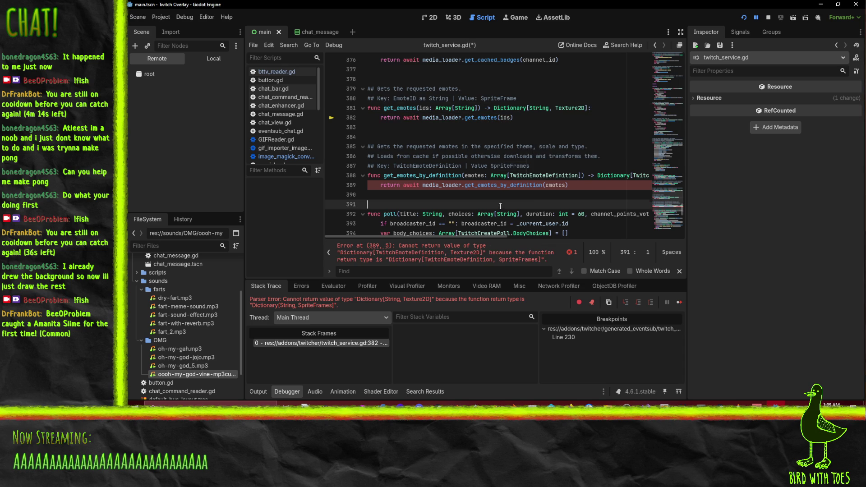
left_click(638, 175)
key("End")
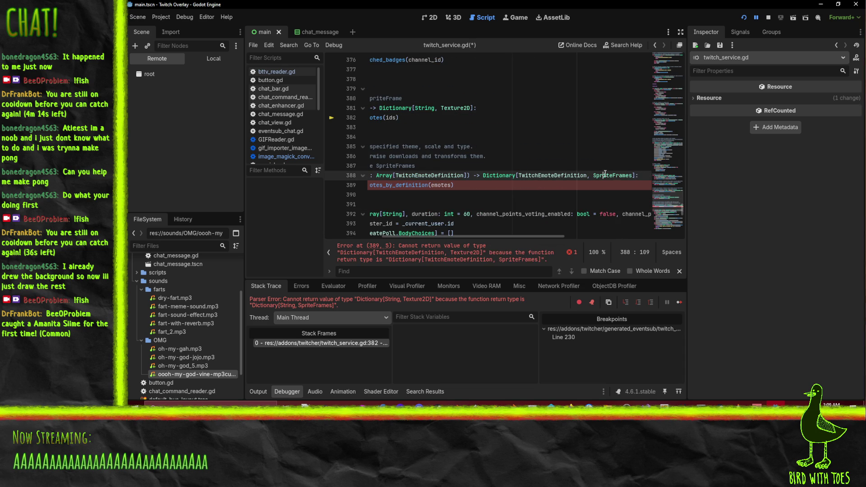
key("Home")
key("ctrl+s")
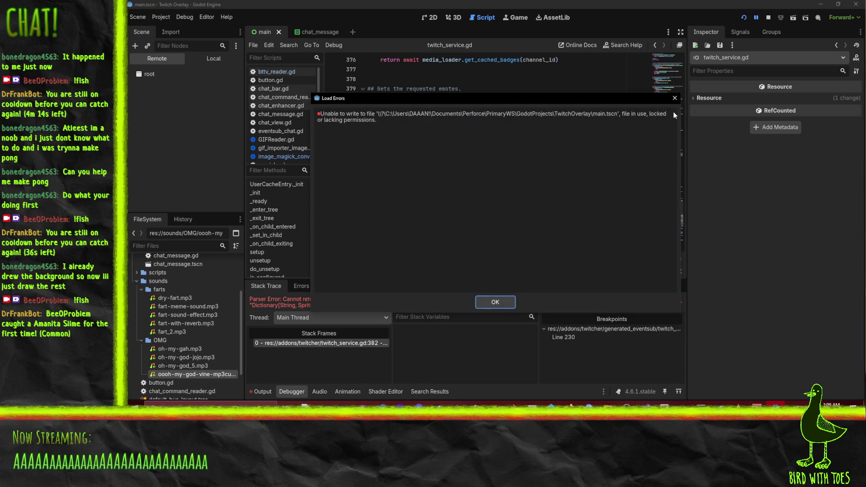
left_click(675, 98)
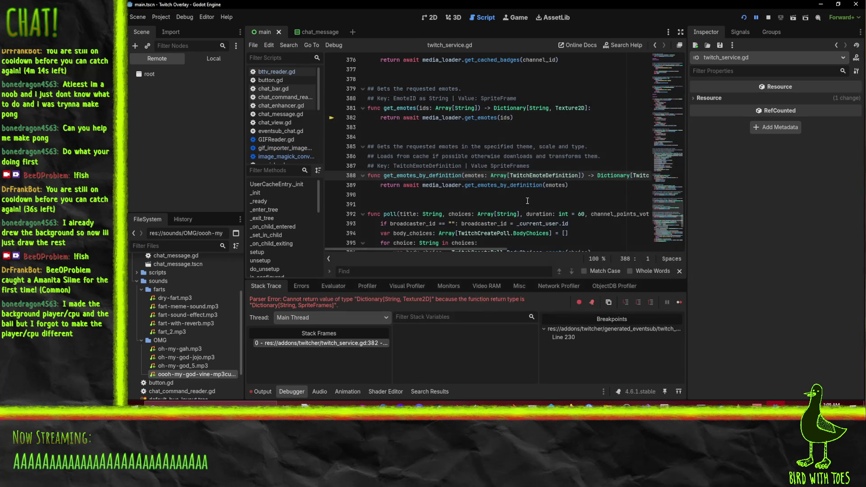
In P4V, browse the GoPotPackages and GodotProjects histories, ending on UseAndLose, then return to Godot.
left_click(564, 403)
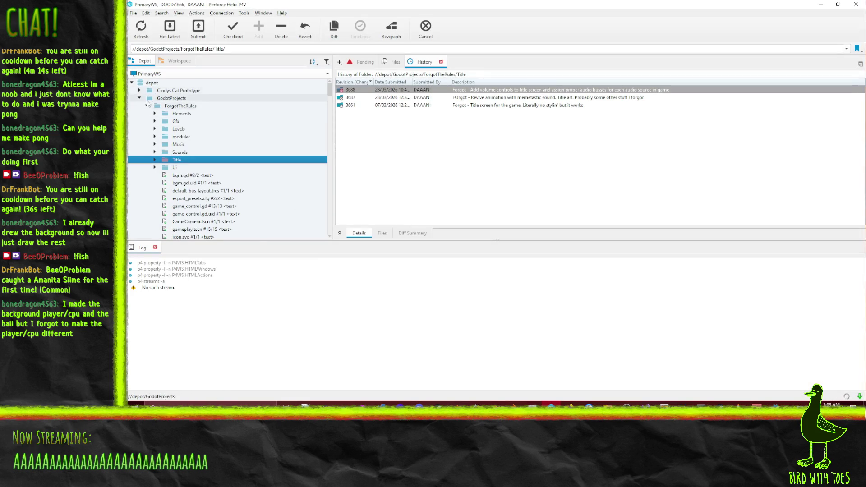
left_click(139, 98)
left_click(140, 105)
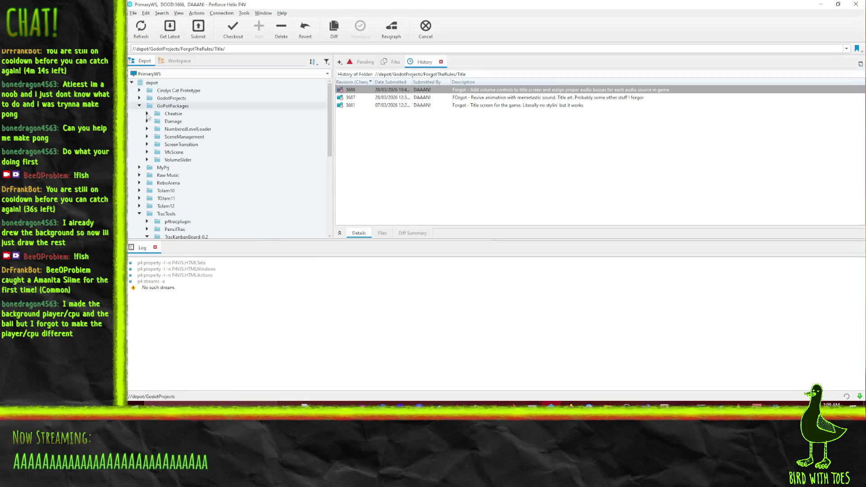
left_click(139, 108)
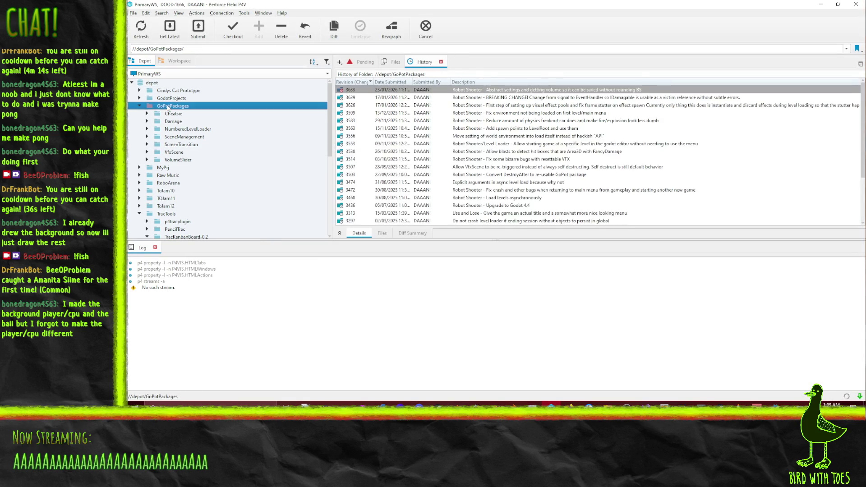
left_click(139, 107)
left_click(139, 97)
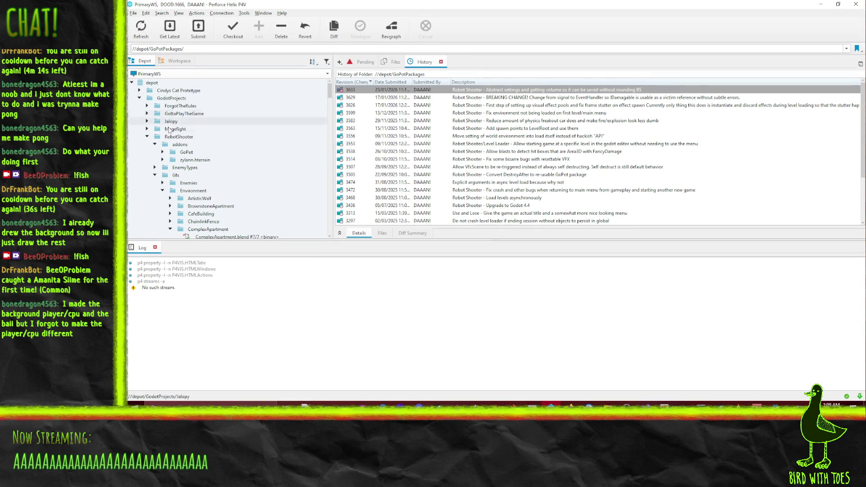
left_click(175, 168)
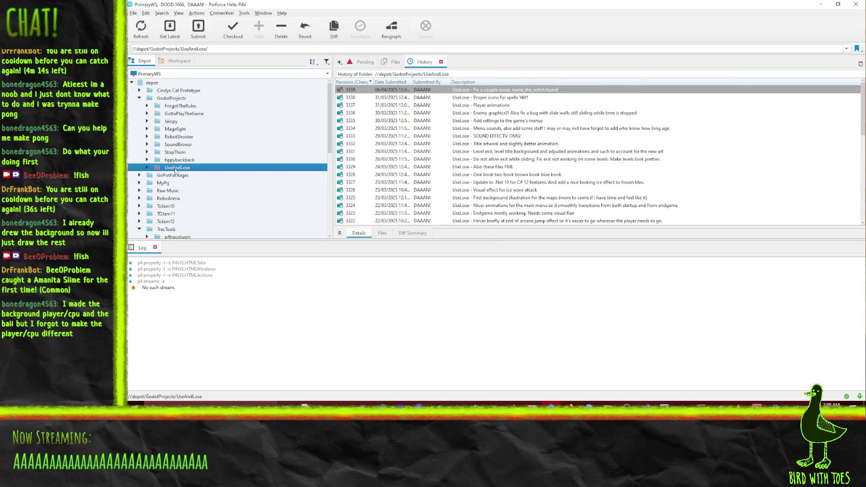
left_click(821, 5)
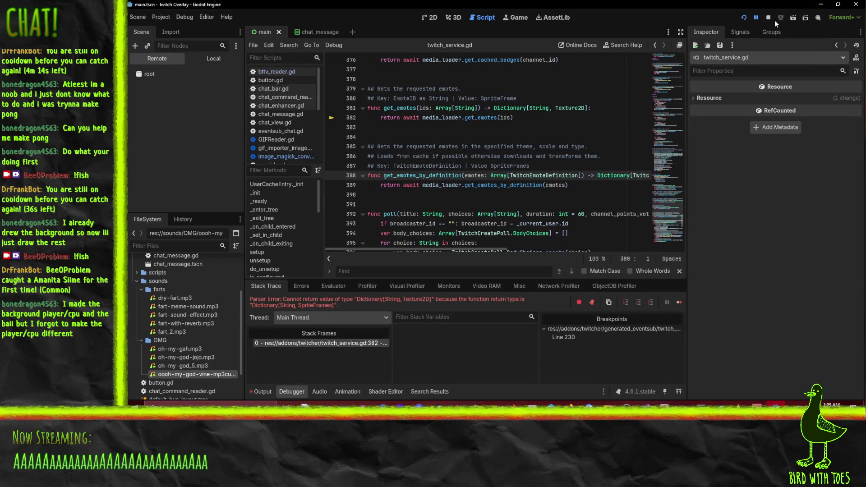
Run the project and replace SpriteFrames with Texture2D on line 346.
left_click(743, 17)
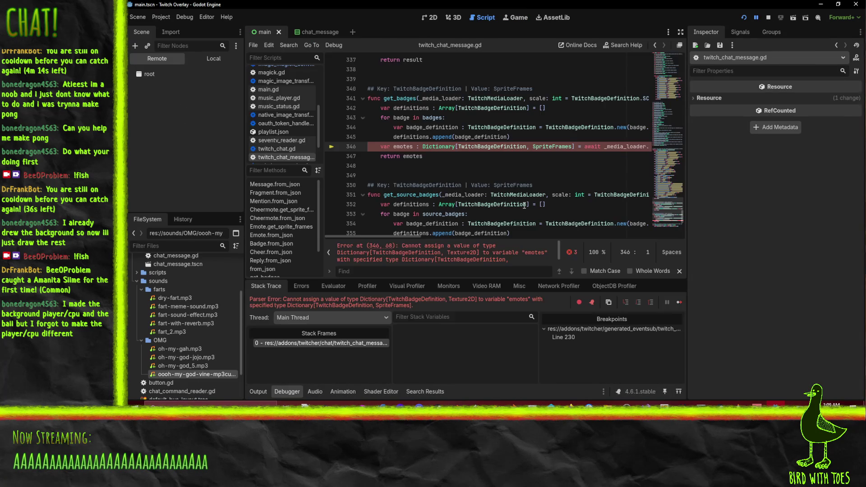
double_click(535, 146)
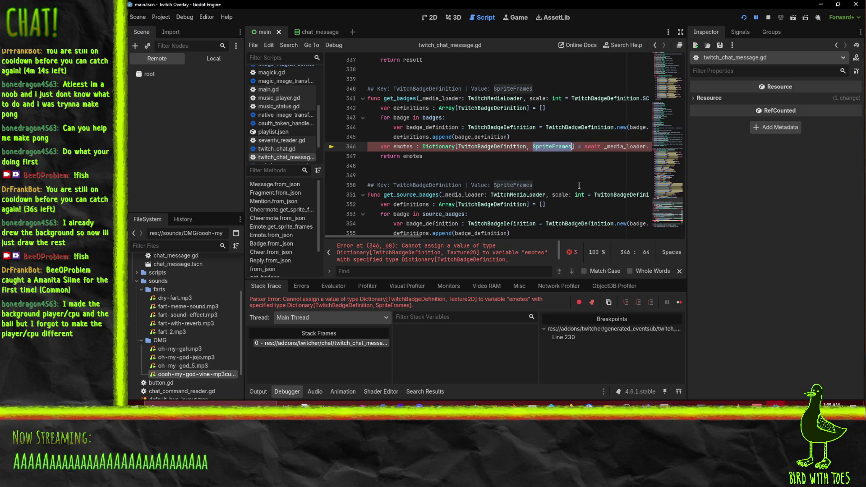
type("Texture2D")
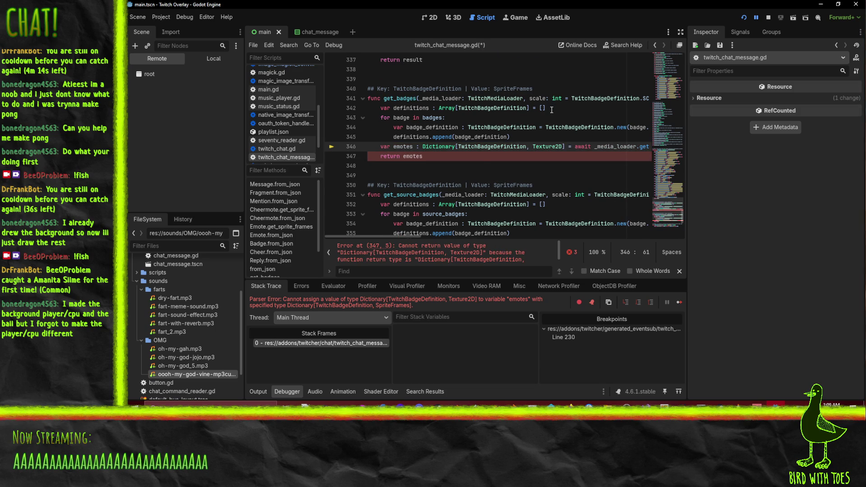
Make get_badges on line 341 return Texture2D instead of SpriteFrames.
scroll(551, 109, "up", 1)
left_click(501, 127)
key("End")
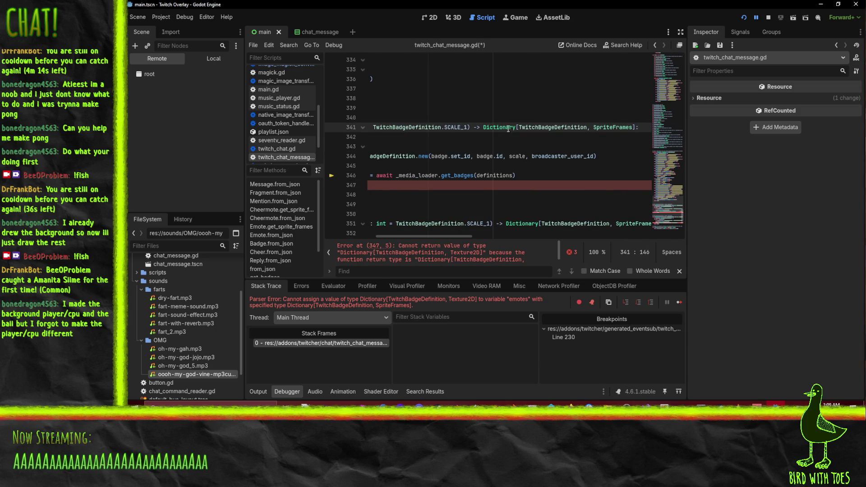
double_click(610, 127)
type("Texture2D")
key("Home")
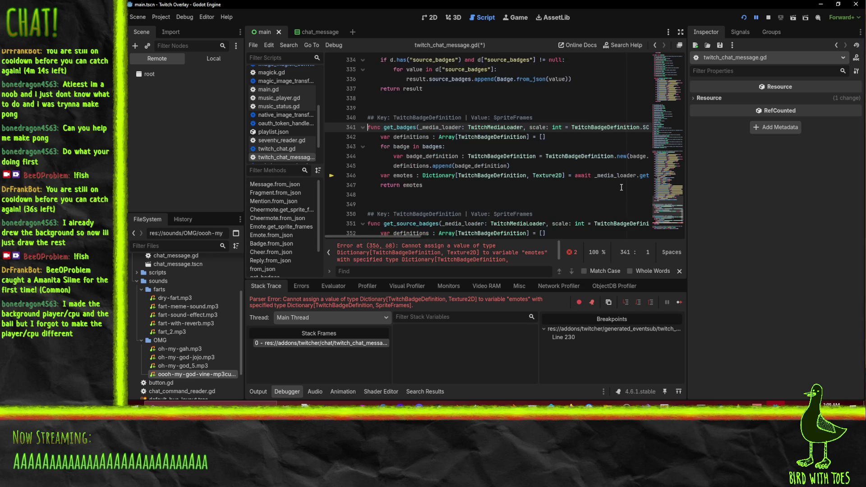
left_click(546, 231)
left_click(545, 216)
scroll(546, 216, "right", 5)
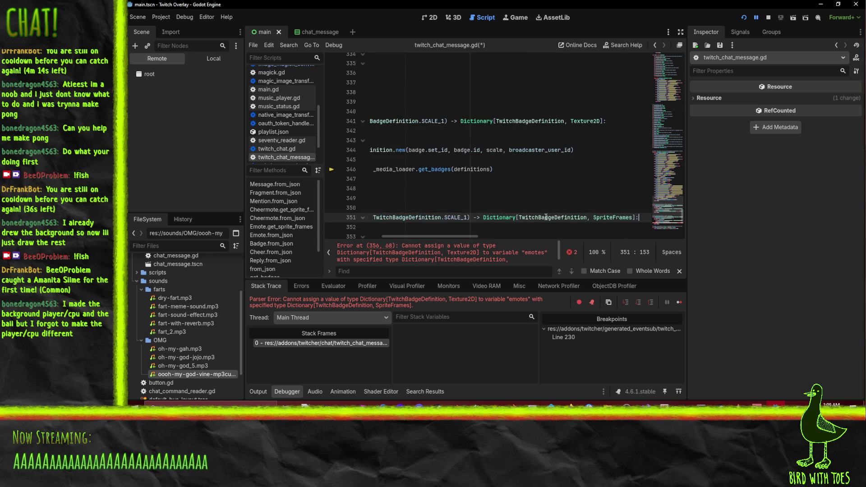
left_click(559, 150)
Save twitch_chat_message.gd, dismiss the load error, and stop the running game.
key("ctrl+s")
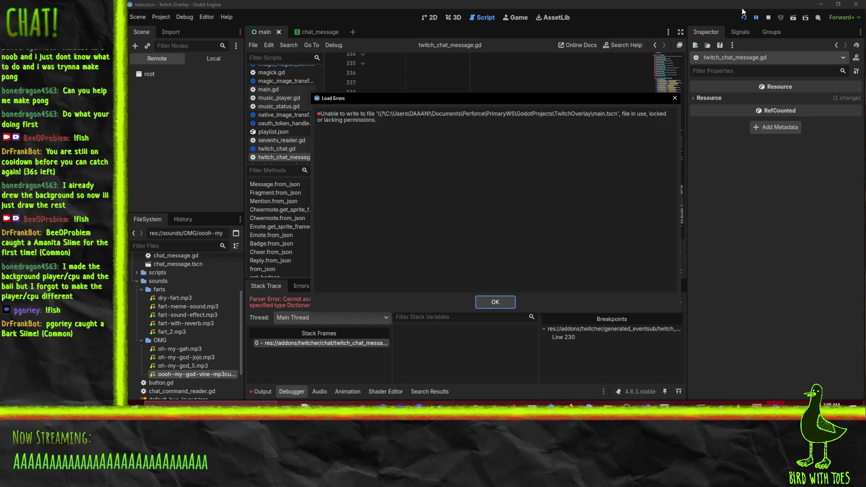
left_click(499, 301)
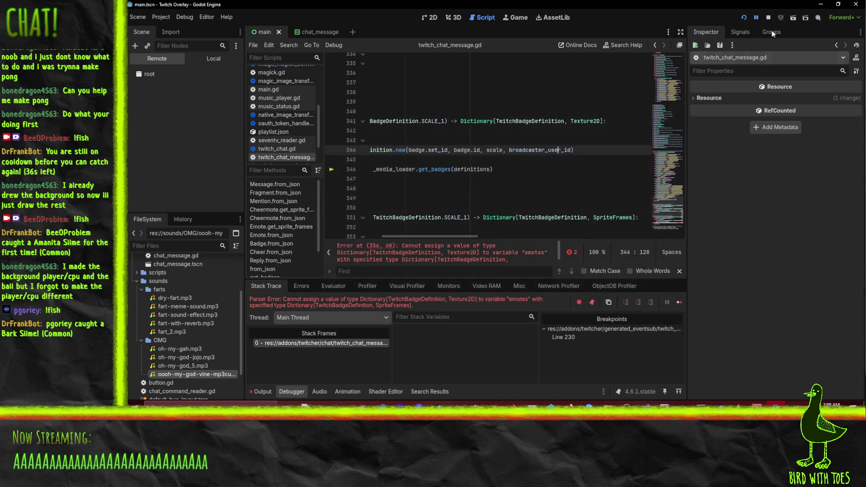
left_click(768, 17)
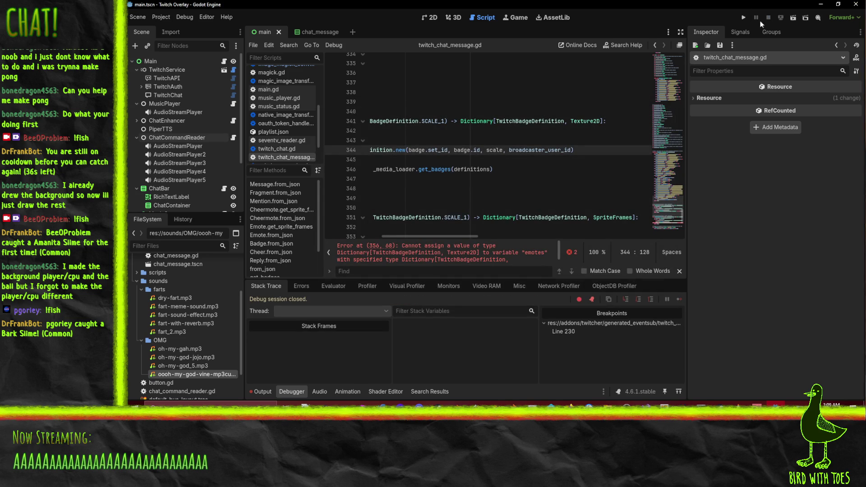
Run and stop the project, then replace SpriteFrames with Texture2D on line 356.
left_click(743, 17)
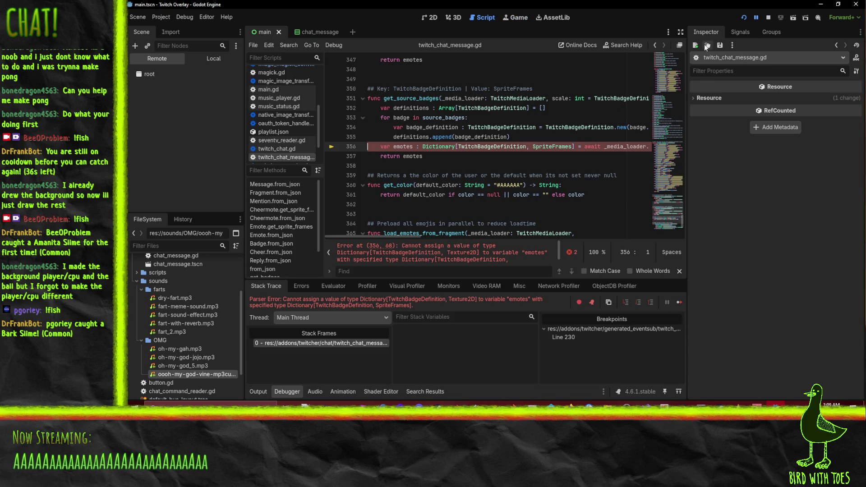
left_click(768, 17)
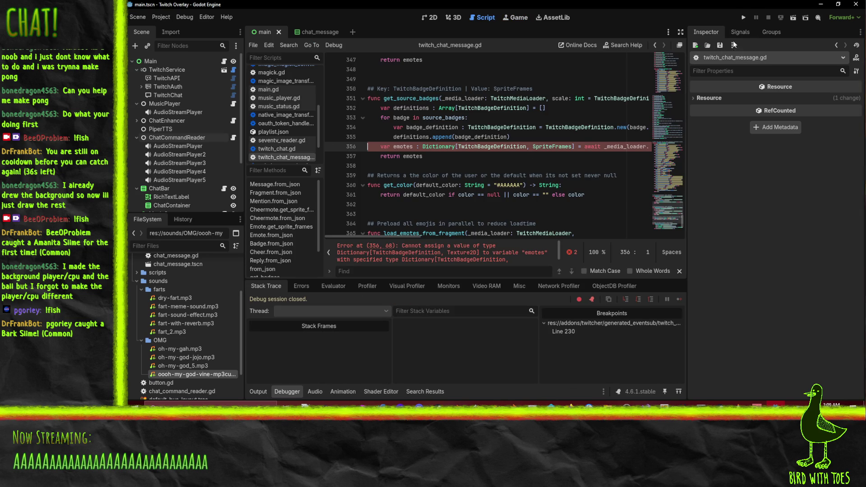
double_click(537, 146)
type("Texture2D")
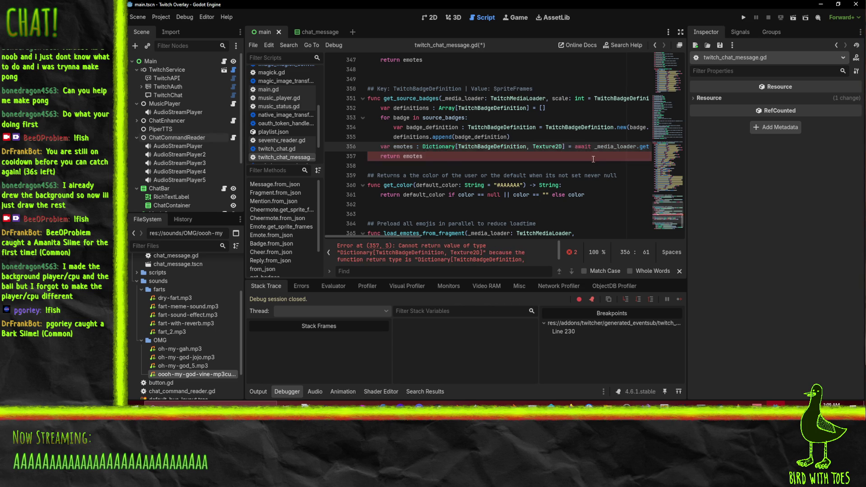
Inspect the reported script errors at lines 357 and 379.
scroll(595, 140, "down", 4)
left_click(580, 128)
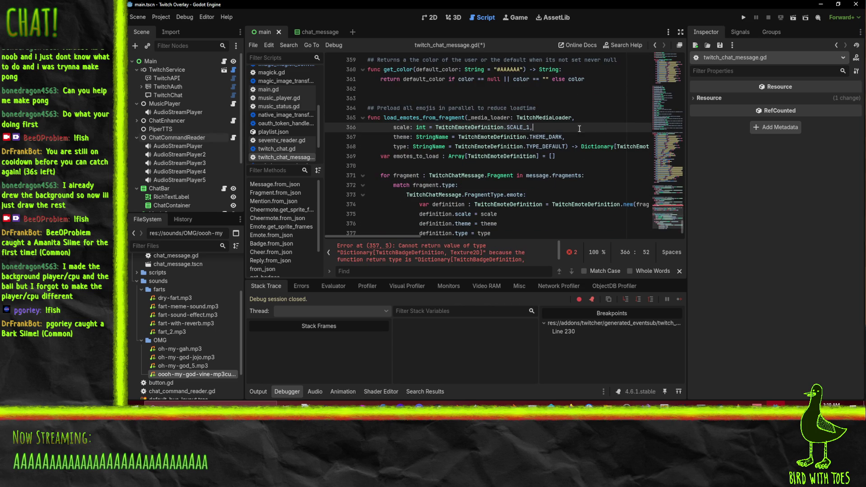
left_click(414, 257)
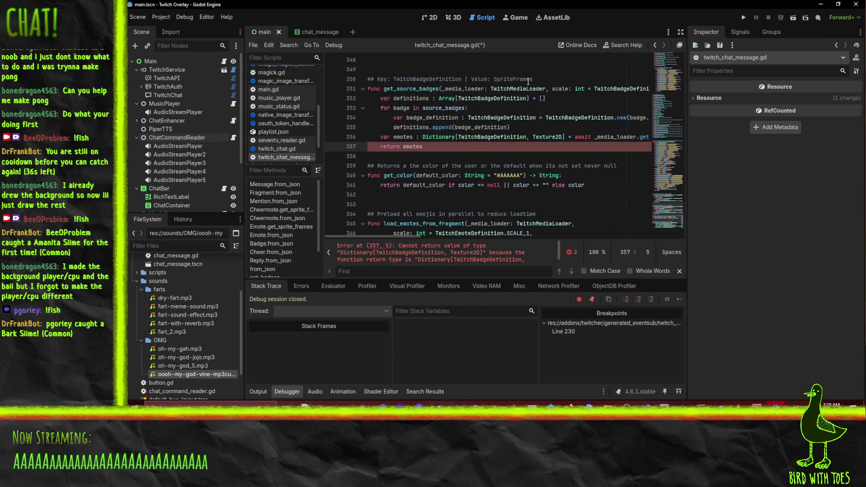
left_click(592, 89)
key("End")
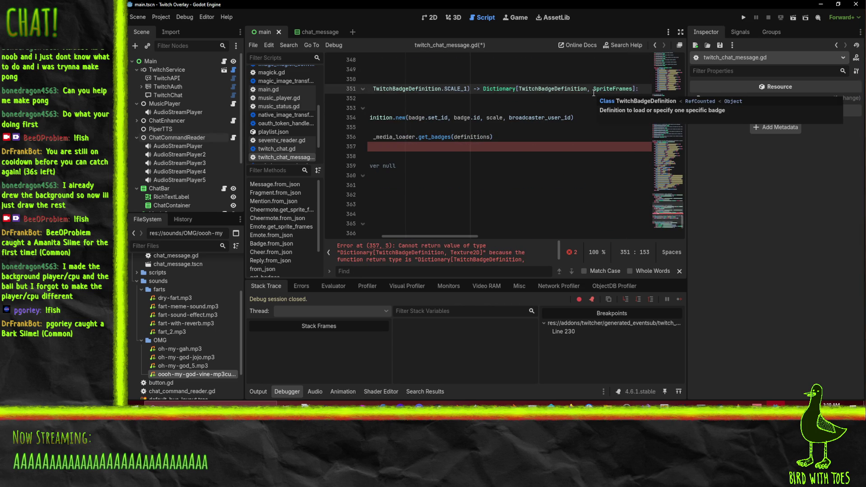
left_click(574, 146)
key("Home")
left_click(419, 248)
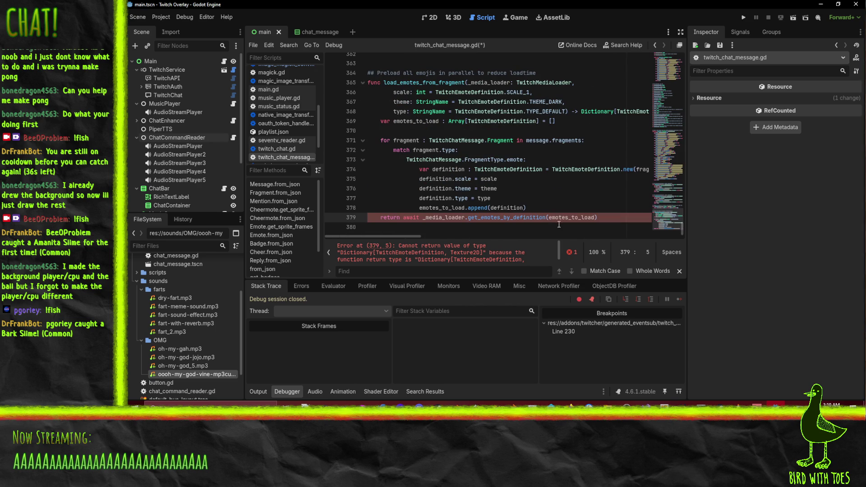
left_click(525, 210)
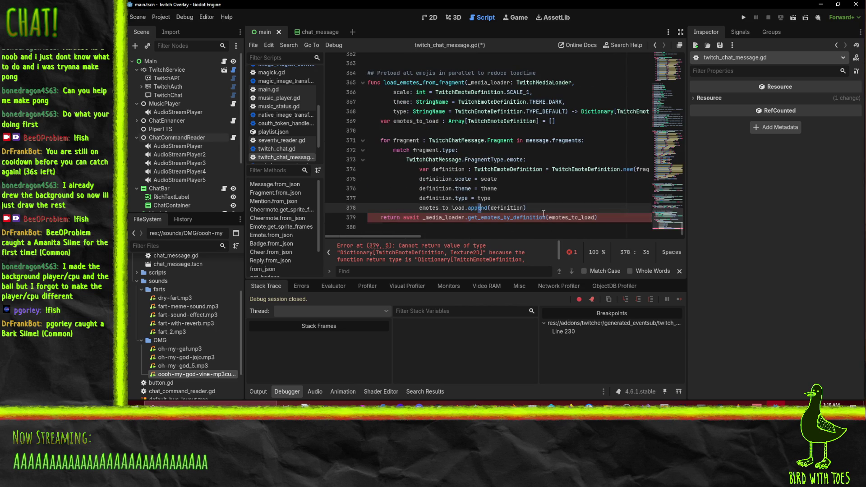
left_click(572, 217)
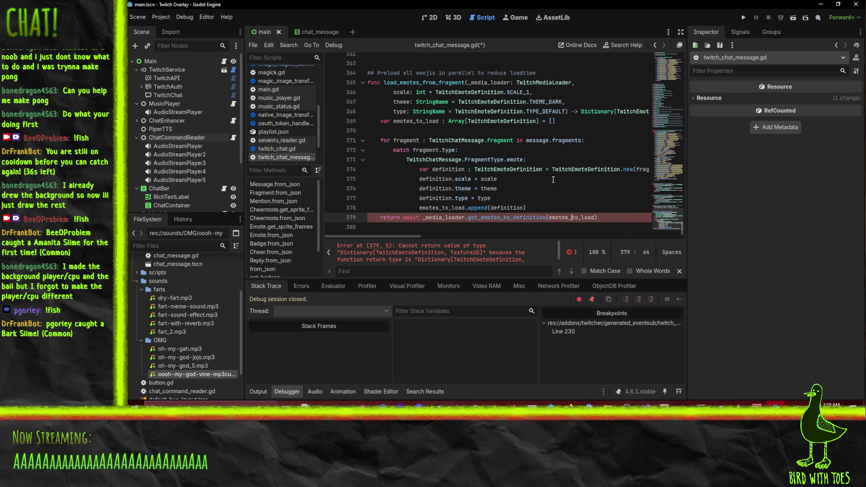
Review load_emotes_from_fragment's return type on line 368 and its emote match block, then run the overlay.
left_click(534, 121)
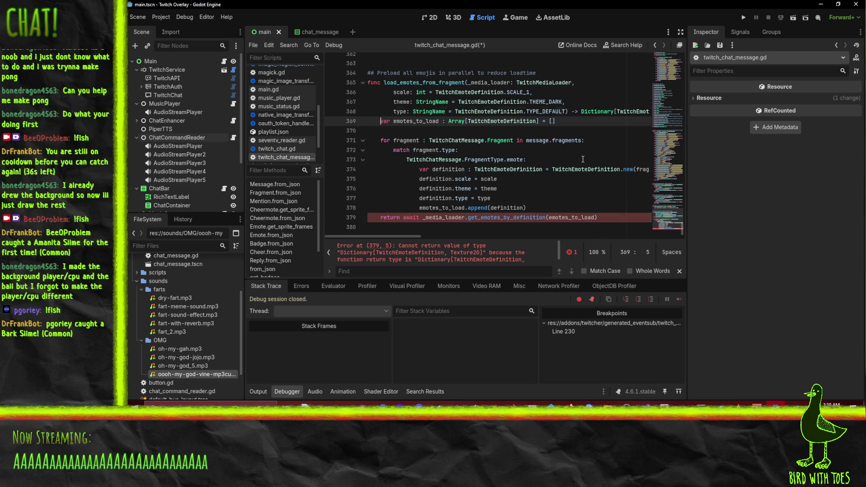
key("Up")
key("End")
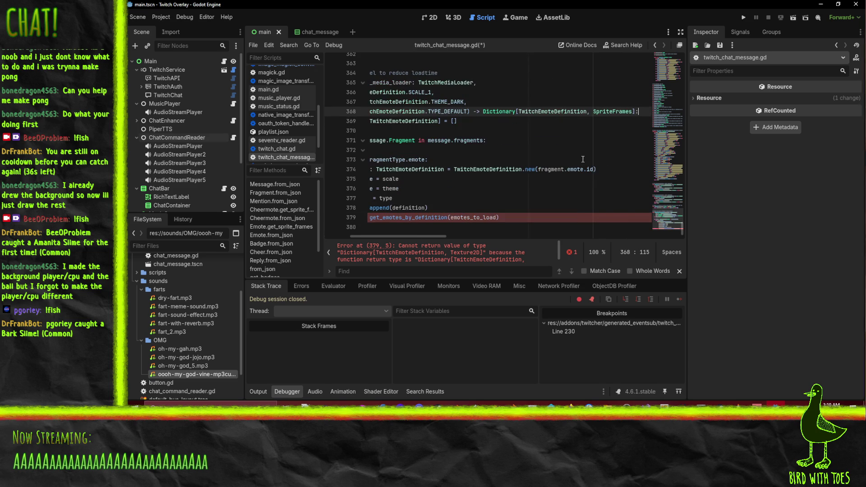
key("Home")
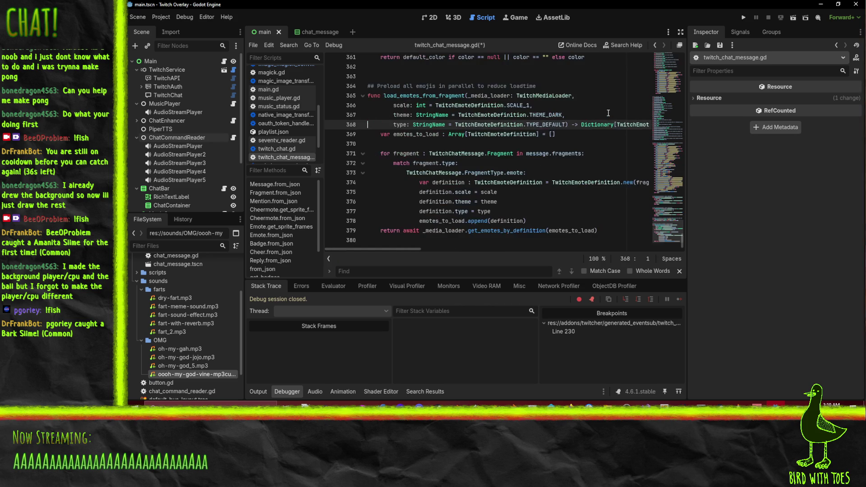
left_click(471, 172)
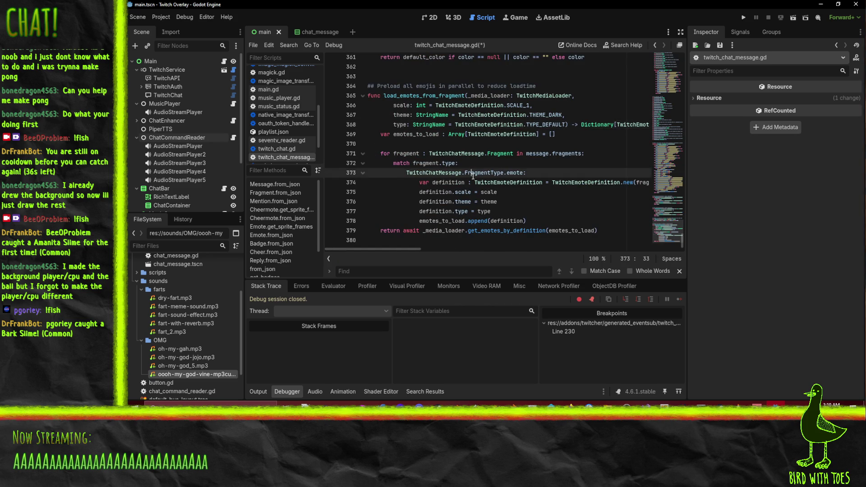
scroll(495, 212, "up", 5)
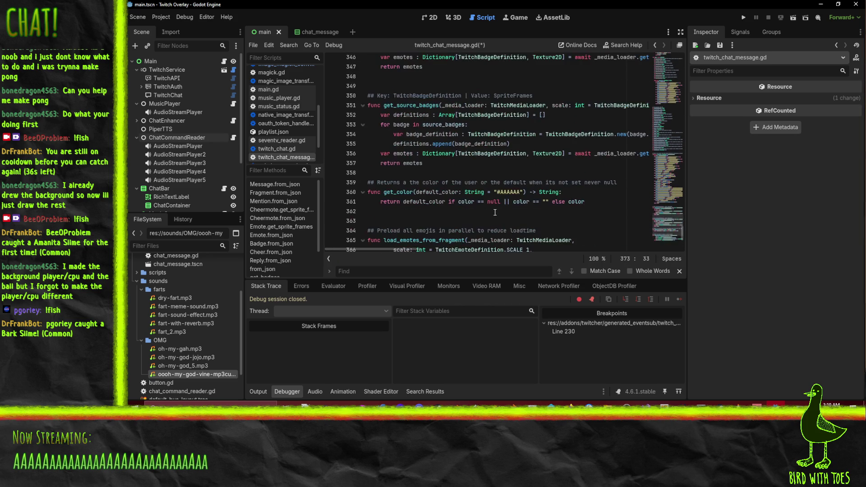
scroll(516, 210, "up", 10)
scroll(518, 205, "down", 10)
scroll(518, 203, "down", 5)
left_click(527, 223)
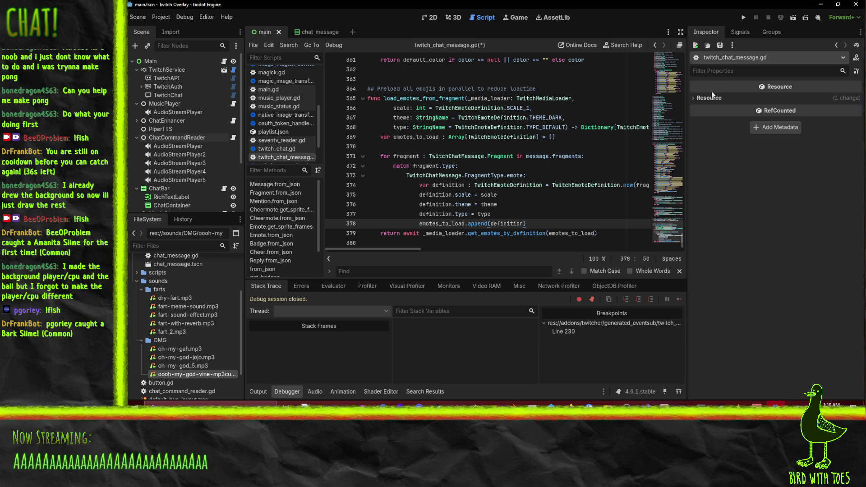
left_click(744, 17)
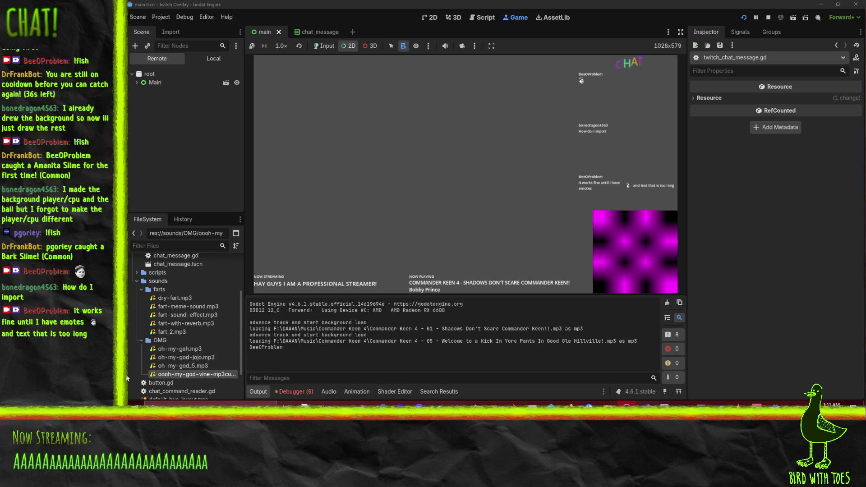
While the overlay shows chat, browse res://sounds/farts and pick fart_2.mp3, then dry-fart.mp3.
scroll(191, 336, "up", 3)
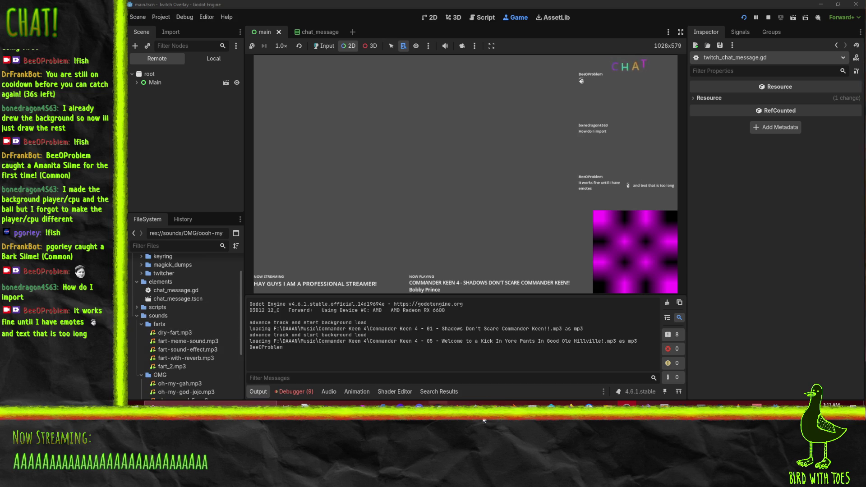
scroll(149, 329, "up", 3)
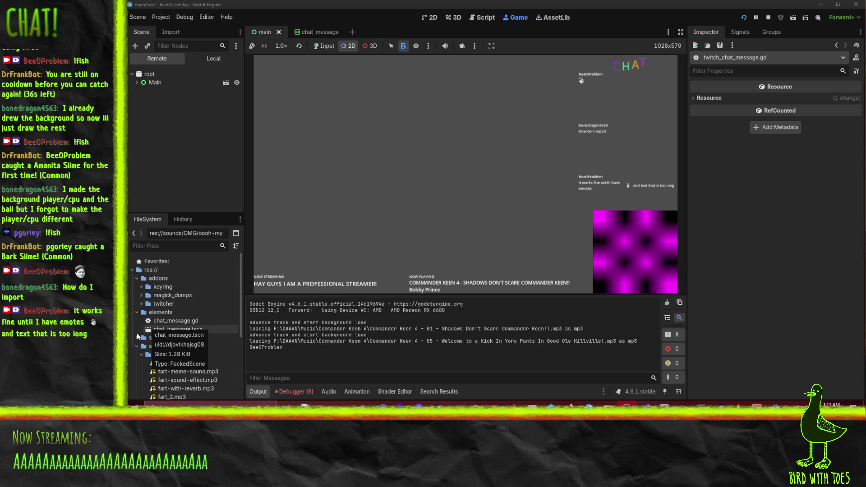
scroll(153, 327, "down", 5)
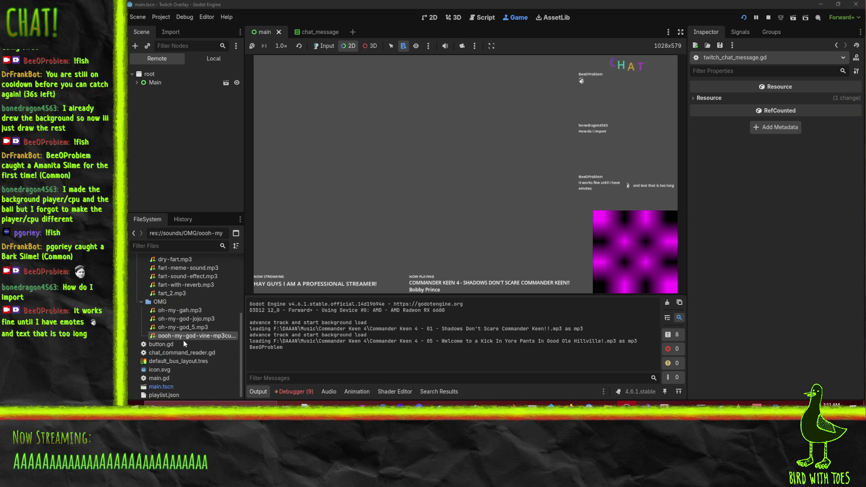
scroll(177, 301, "up", 2)
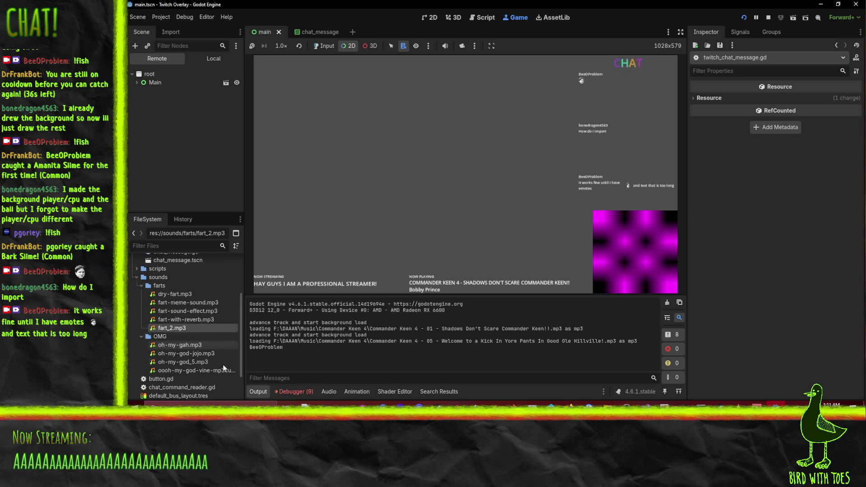
left_click(181, 328)
left_click(169, 294)
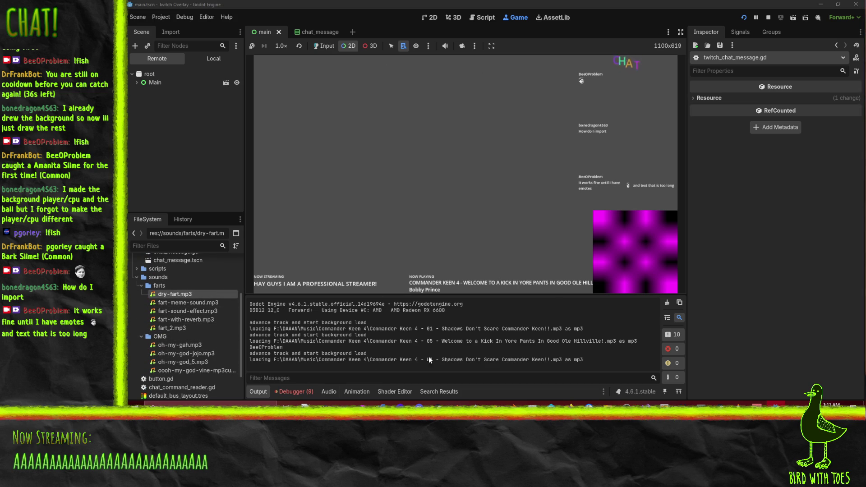
Arrange the Soundboard and sounds folder windows, stop the overlay, and minimize Godot.
mouse_move(607, 405)
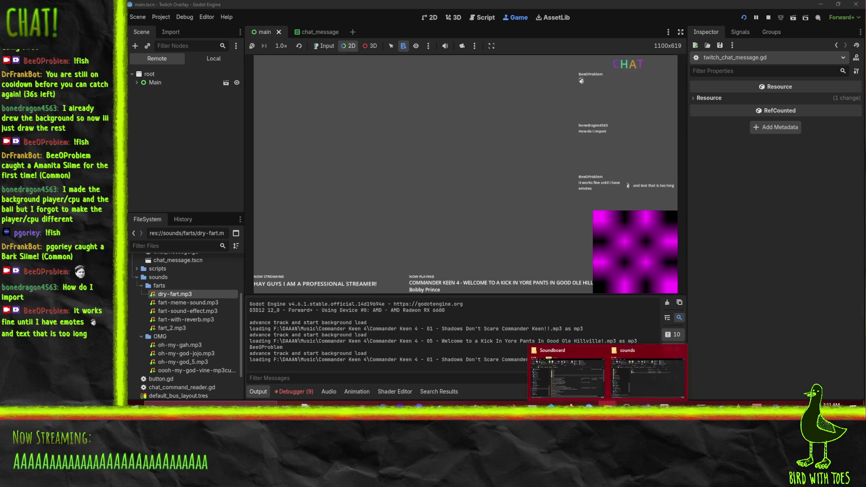
mouse_move(639, 383)
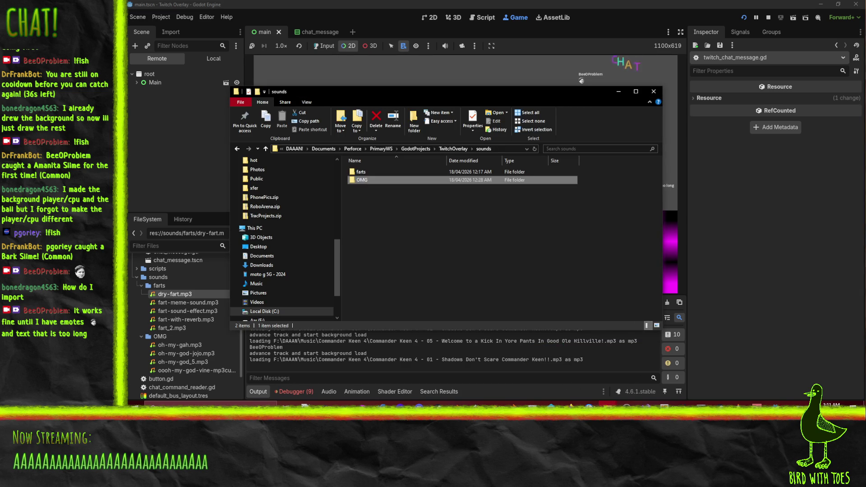
left_click(579, 382)
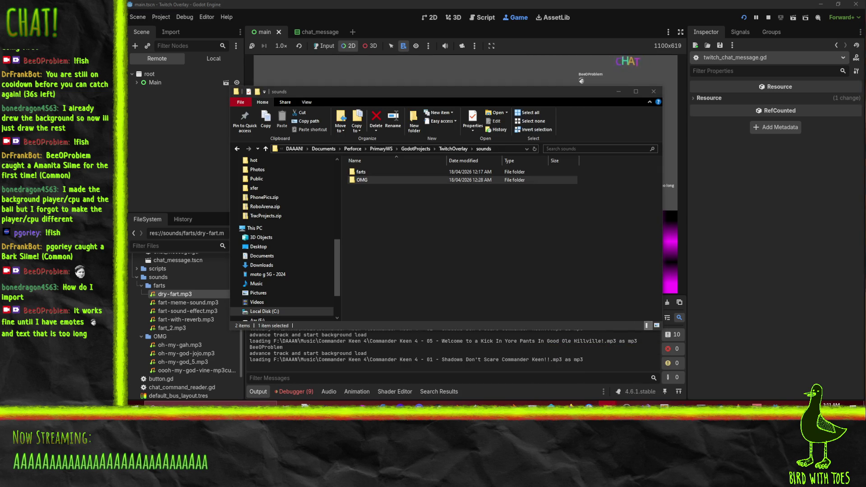
left_click_drag(589, 177, 593, 161)
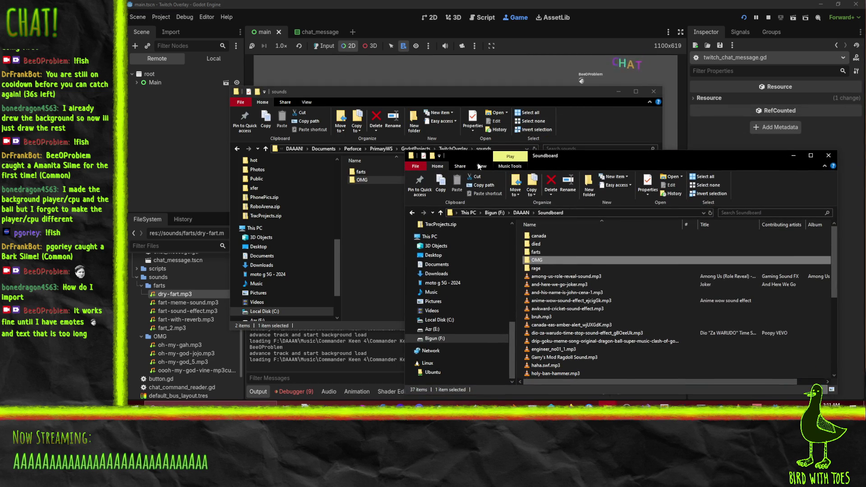
left_click_drag(427, 93, 344, 53)
left_click(645, 159)
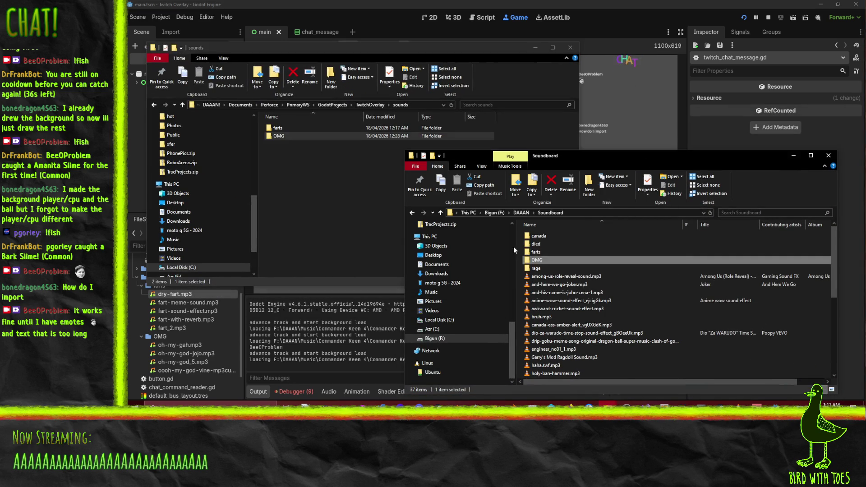
left_click(768, 17)
left_click(820, 4)
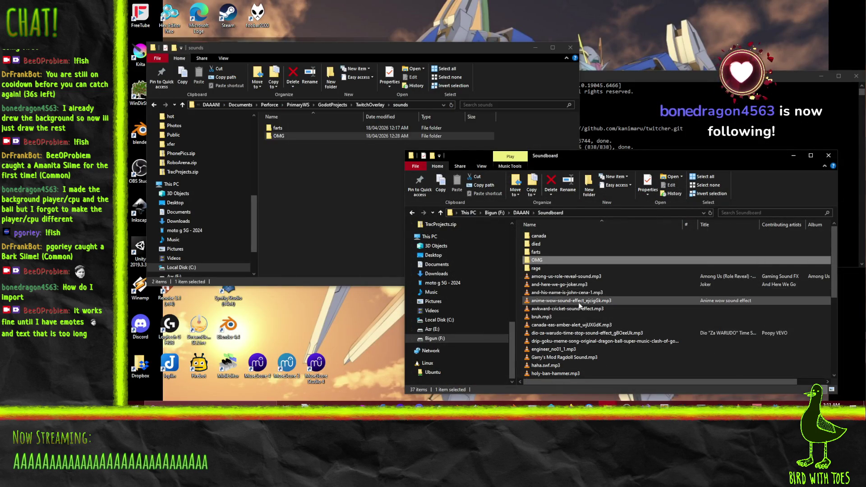
Copy and-his-name-is-john-cena-1.mp3 from Soundboard into the project's sounds folder.
right_click(334, 226)
left_click(554, 310)
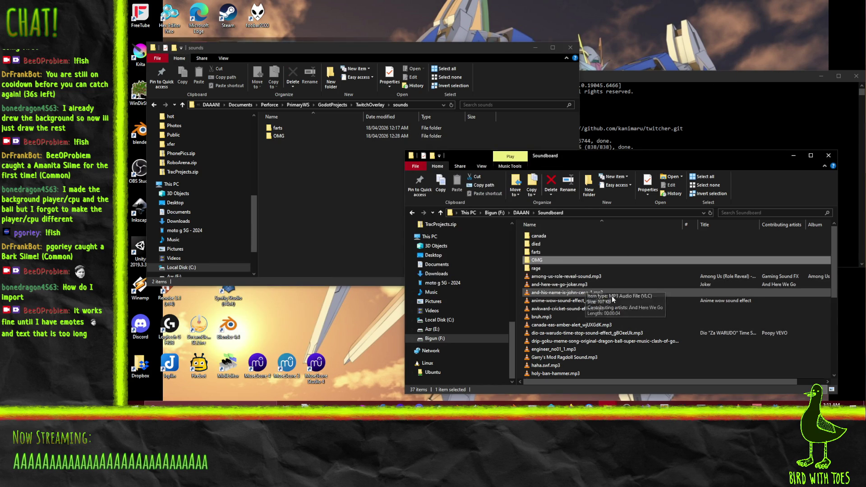
left_click(577, 293)
left_click_drag(579, 297, 293, 214)
left_click(315, 226)
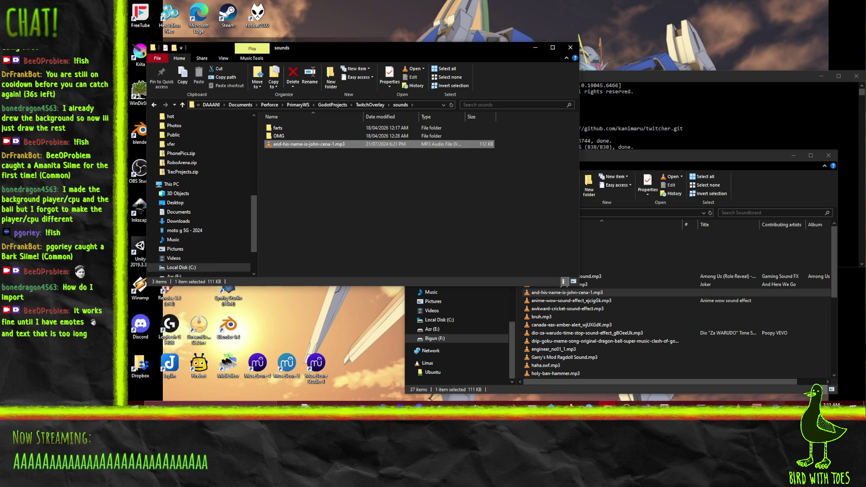
Back in Godot, select the newly imported john-cena sound in the FileSystem dock.
left_click(775, 404)
scroll(183, 339, "down", 1)
scroll(183, 339, "down", 2)
left_click(182, 331)
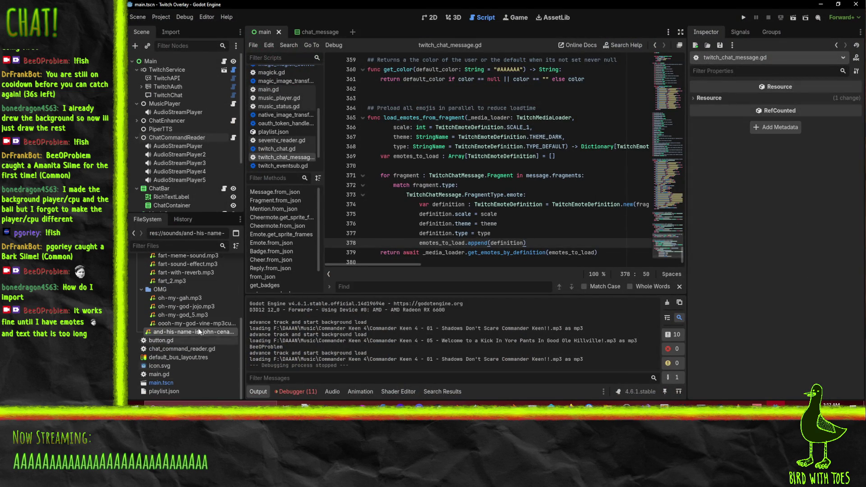
Select ChatCommandReader and enter 'cena' as a new key in its Sounds dictionary.
scroll(201, 302, "up", 2)
left_click(175, 129)
left_click(176, 137)
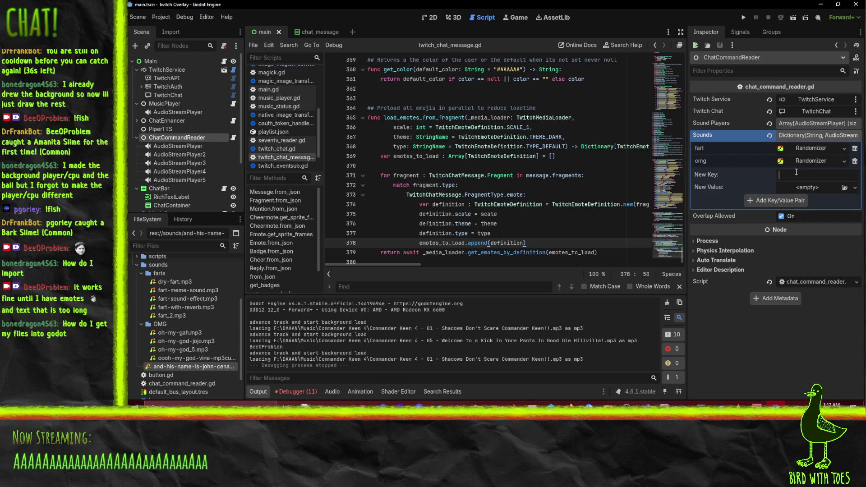
left_click(795, 175)
type("cena")
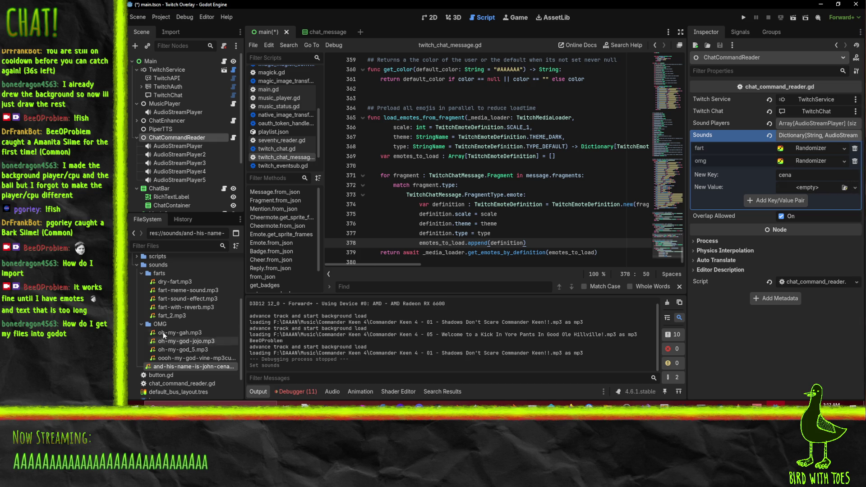
Open the res:// project folder in the system file manager, then minimize it.
left_click(162, 333)
scroll(162, 331, "up", 5)
right_click(146, 269)
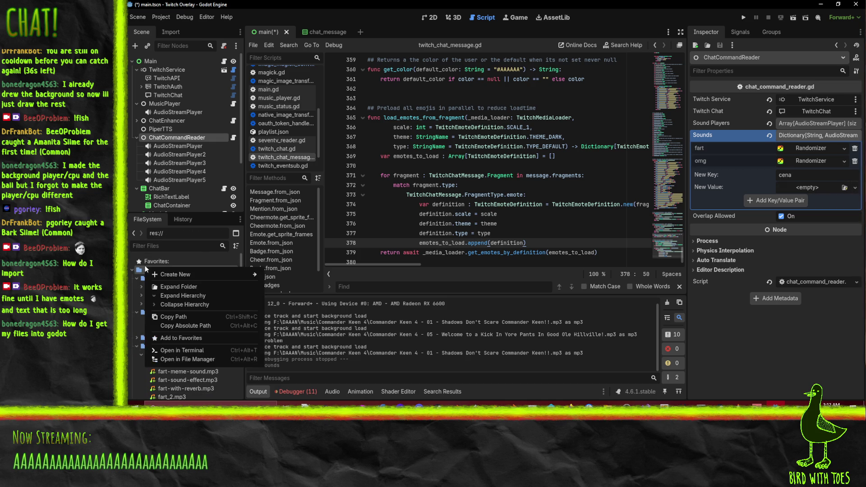
left_click(200, 360)
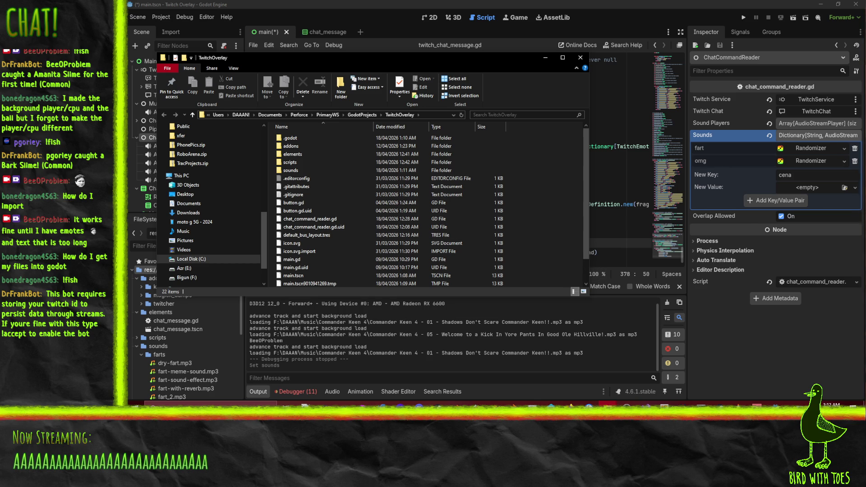
left_click(492, 243)
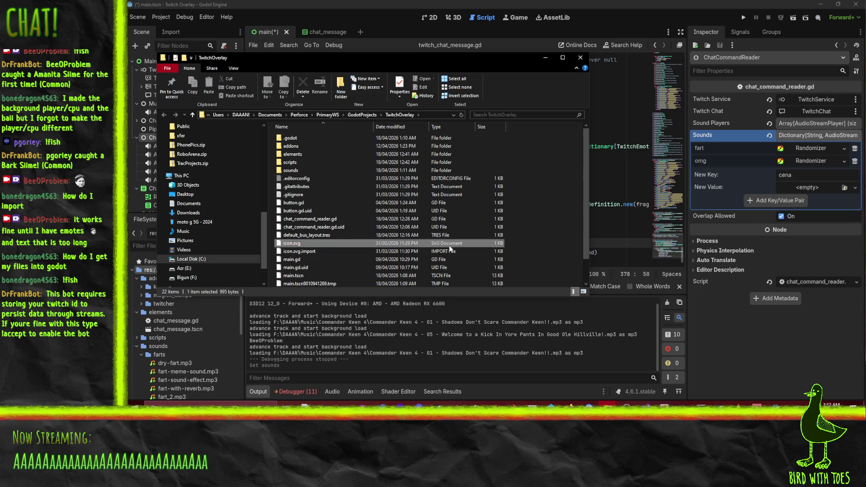
scroll(554, 264, "down", 1)
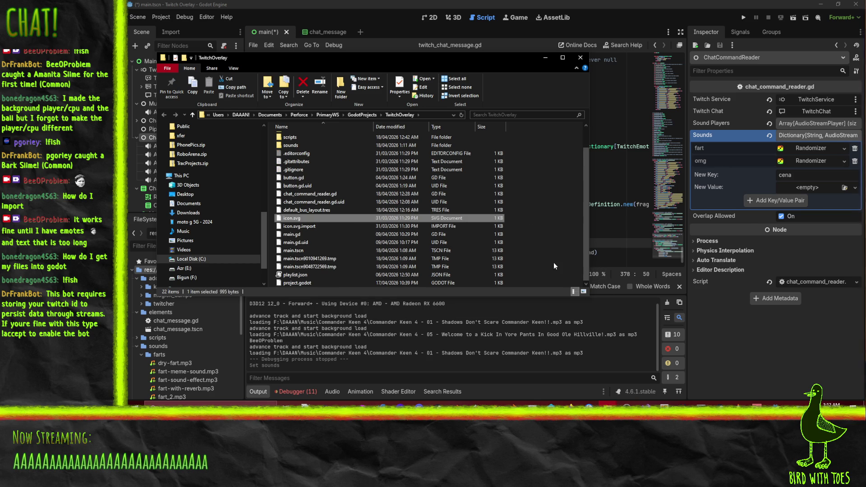
left_click(545, 58)
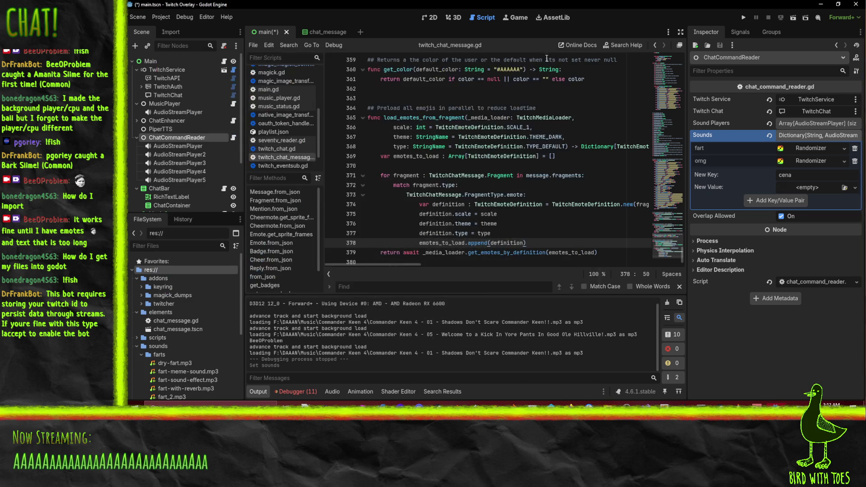
Give the cena entry a Randomizer value whose stream is the john-cena clip.
left_click(854, 188)
left_click(811, 233)
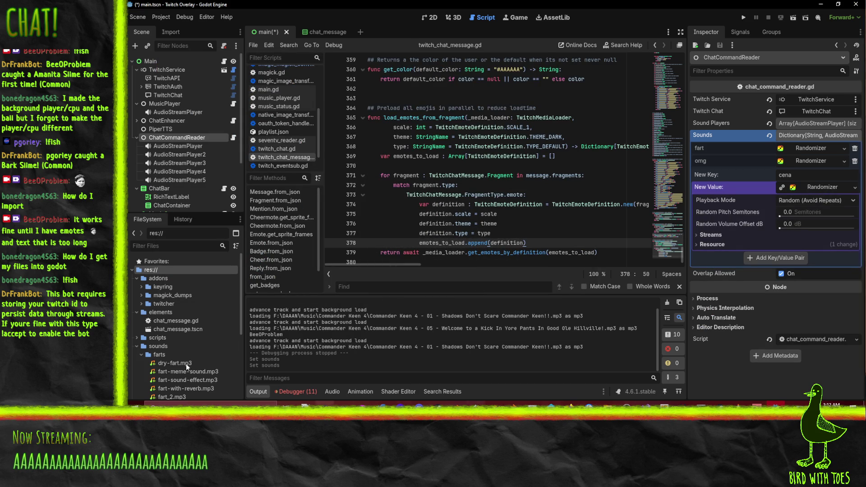
scroll(172, 366, "down", 5)
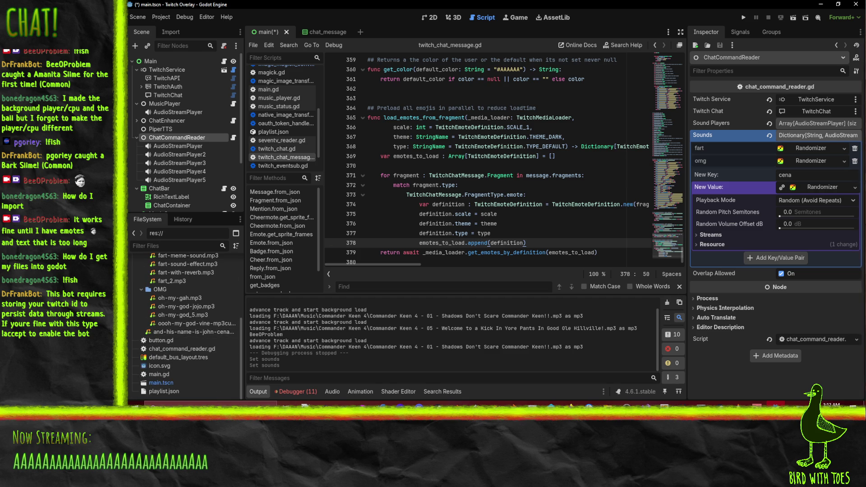
left_click(717, 234)
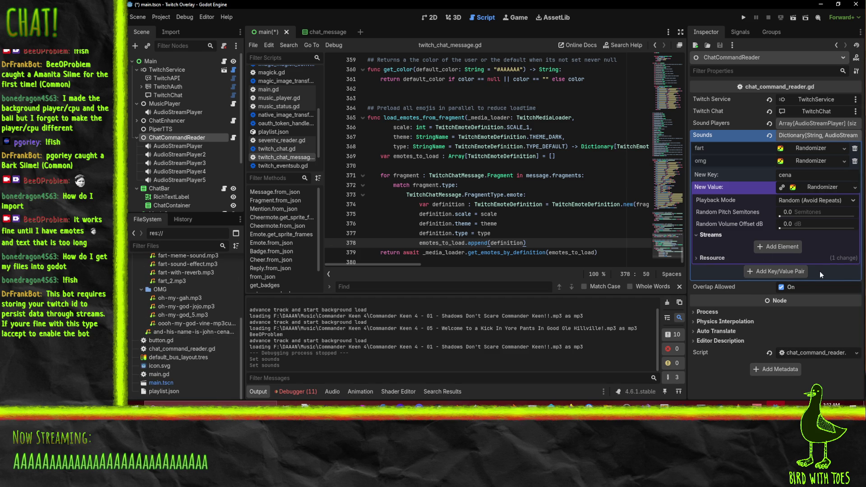
left_click(789, 251)
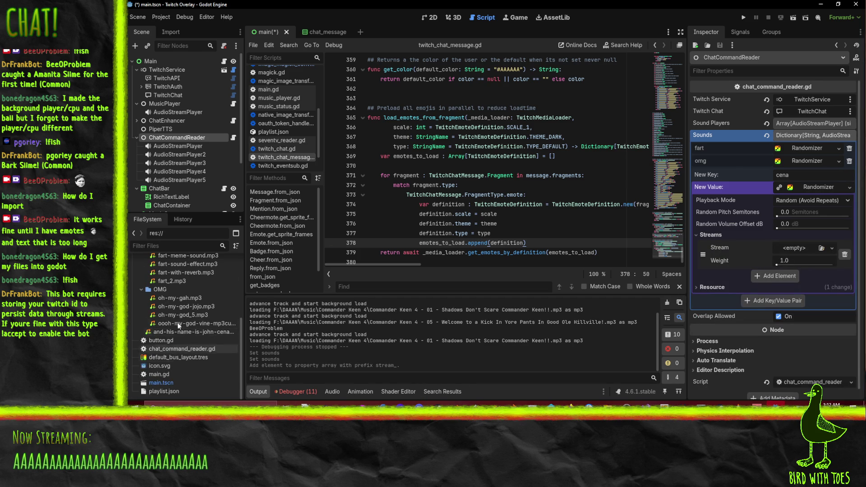
mouse_move(177, 330)
left_mouse_down()
mouse_move(789, 294)
mouse_move(794, 248)
left_mouse_up()
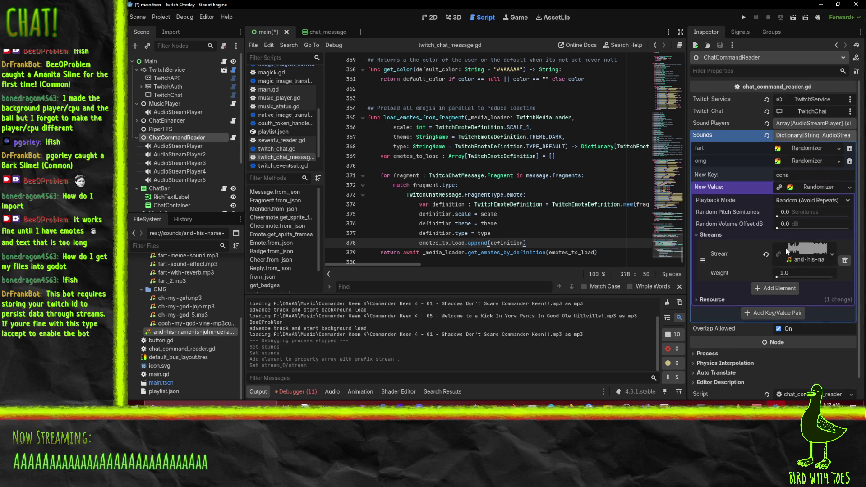
Set the randomizer's random volume offset to 40 dB and run the overlay.
left_click(787, 225)
type("40")
key("Return")
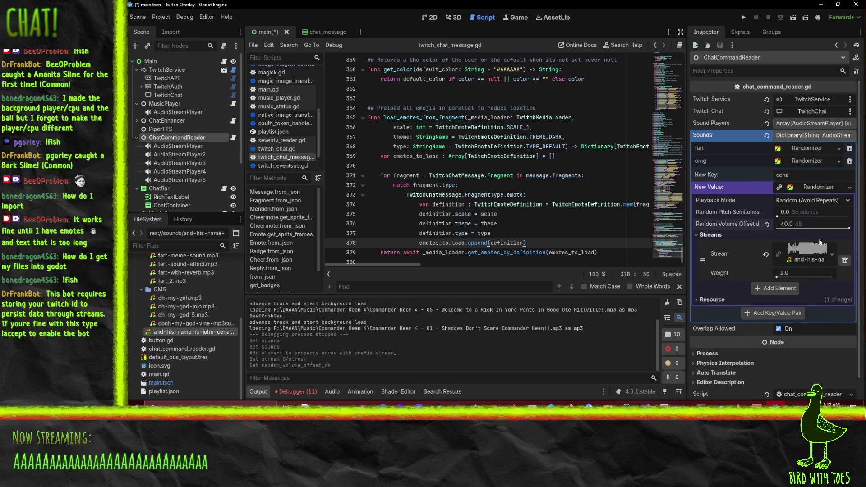
left_click(742, 17)
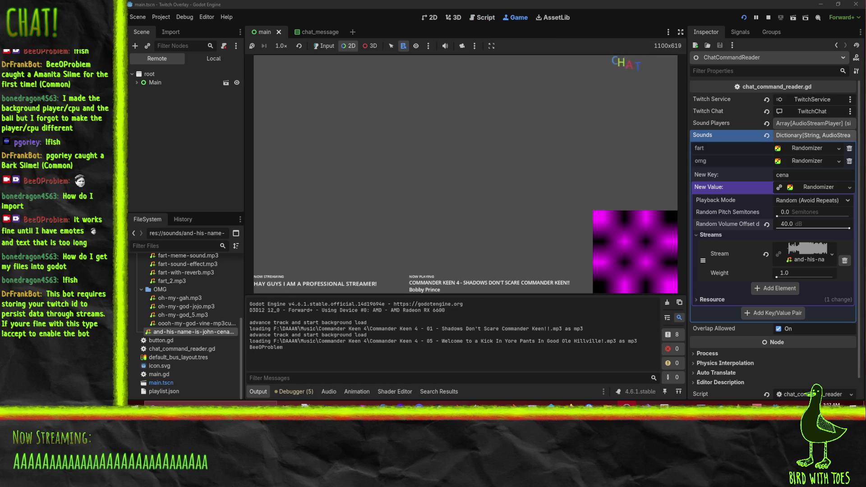
Commit the cena entry to Sounds, restart the overlay, and switch to Firefox.
left_click(766, 313)
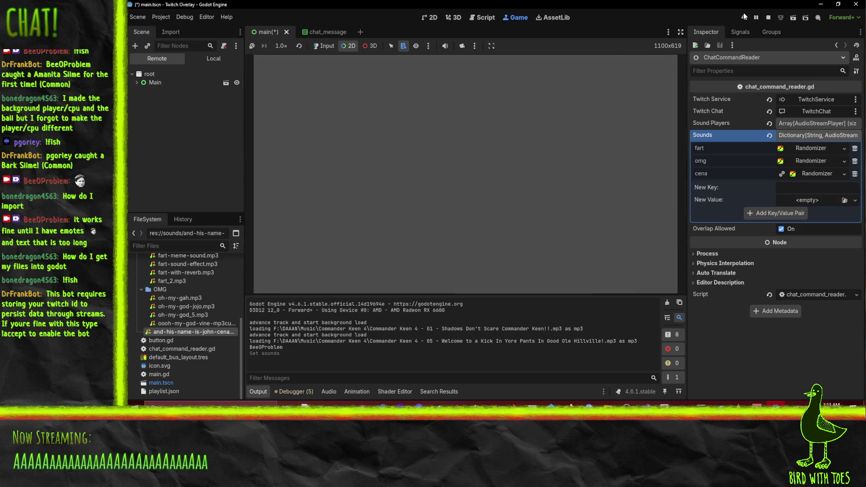
left_click(744, 17)
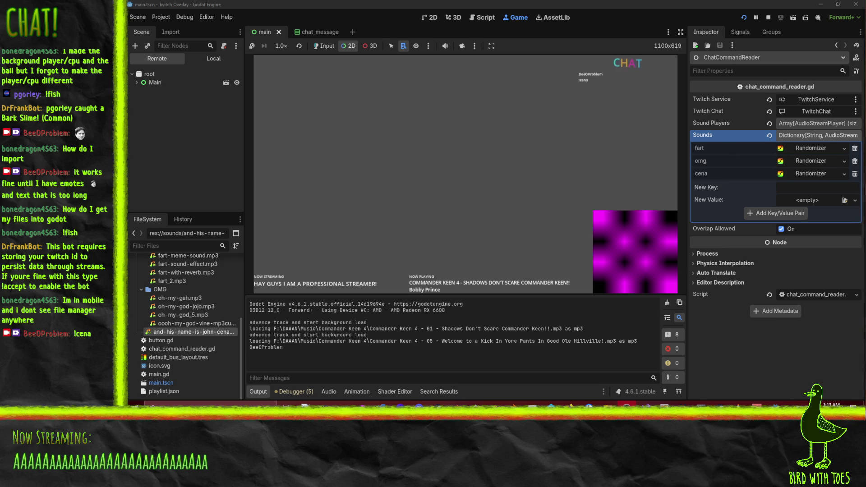
key("alt+Tab")
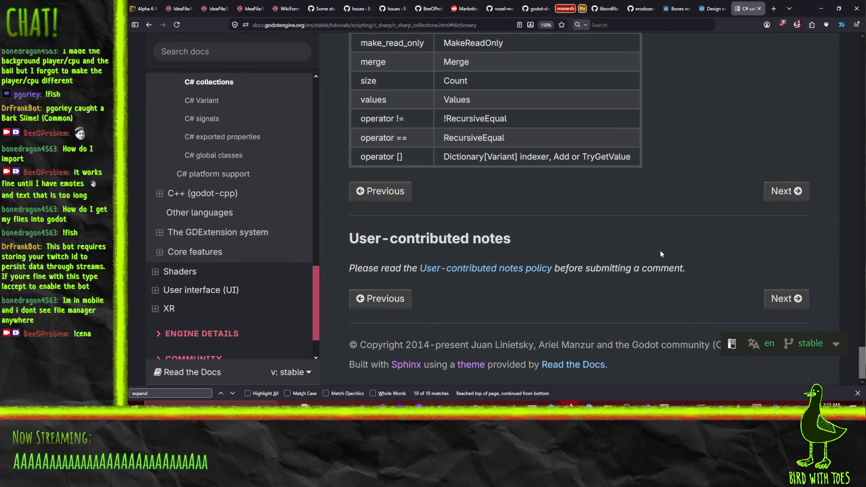
Search the web for 'godot mobile' in a new tab, then close it and minimize Firefox.
key("ctrl+t")
type("godot mobile")
key("Return")
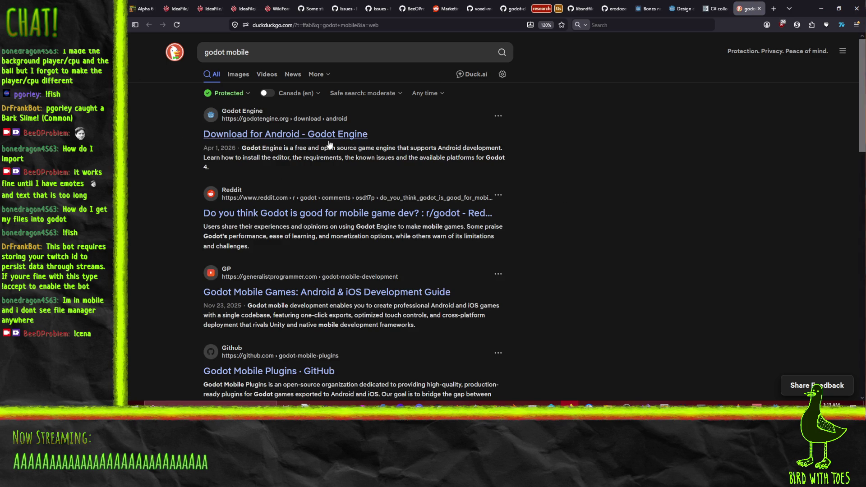
left_click(759, 8)
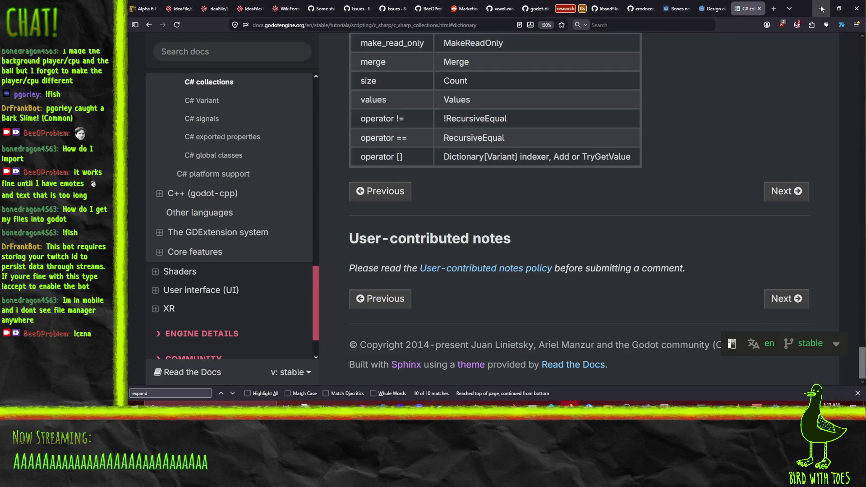
left_click(820, 8)
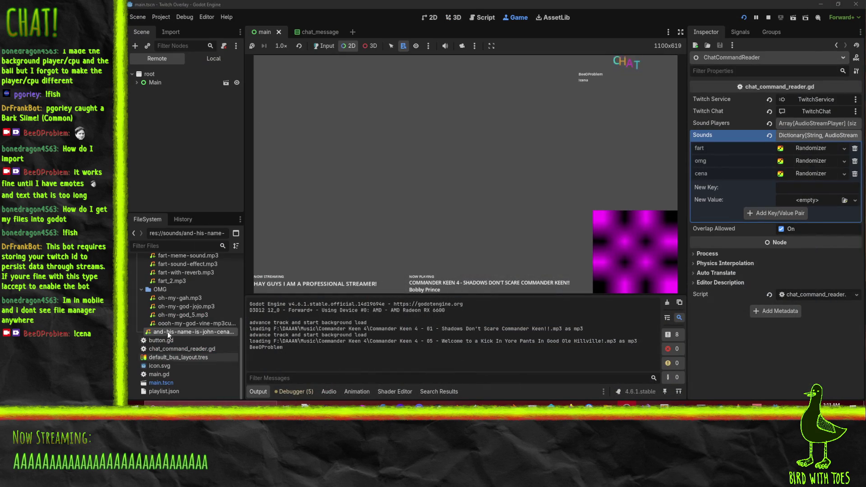
Open the project's res:// folder in Windows File Explorer.
scroll(177, 341, "up", 5)
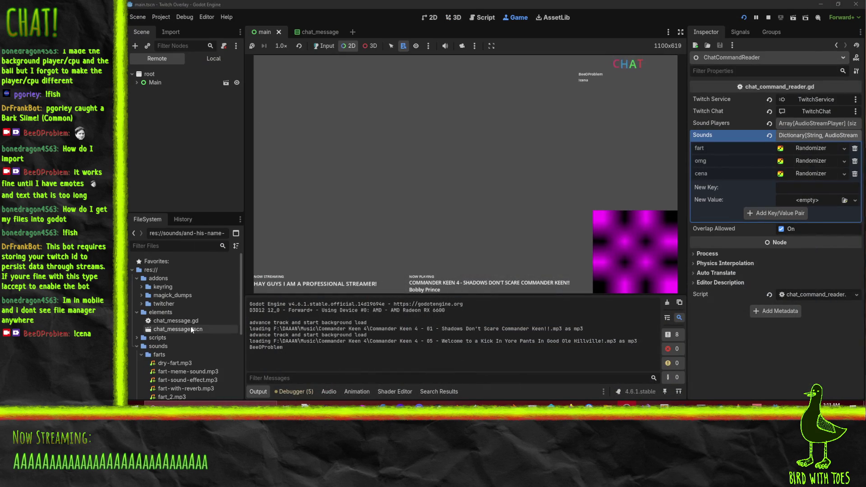
right_click(146, 270)
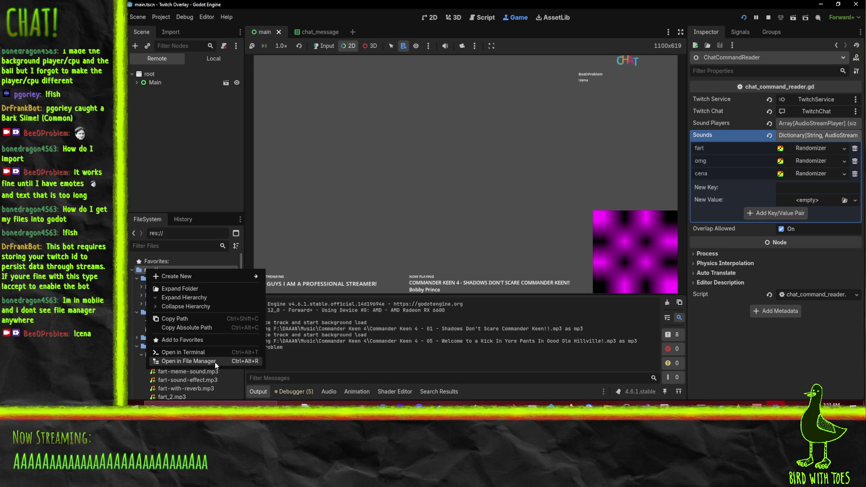
left_click(325, 364)
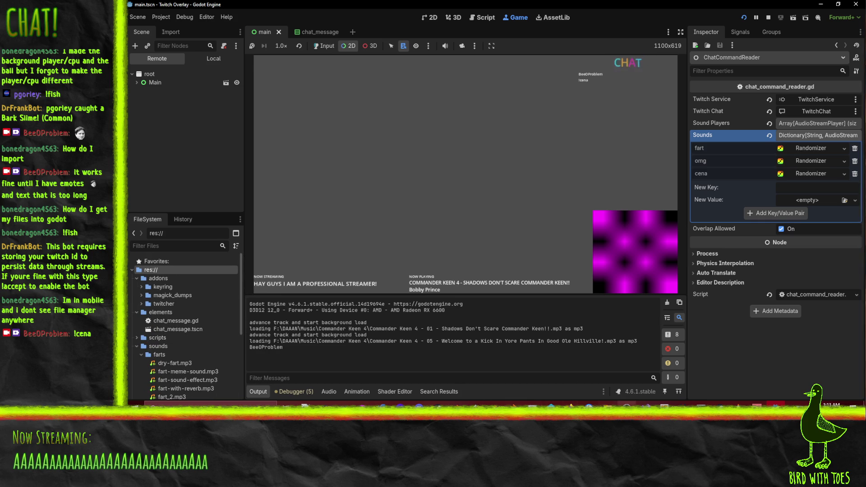
Copy awkward-cricket-sound-effect.mp3 from the Soundboard folder into the project's sounds folder, then return to Godot.
mouse_move(607, 404)
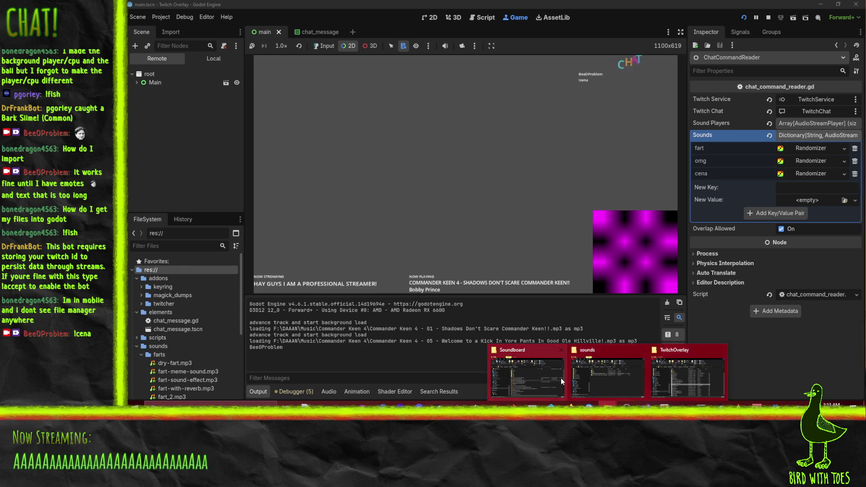
left_click(639, 375)
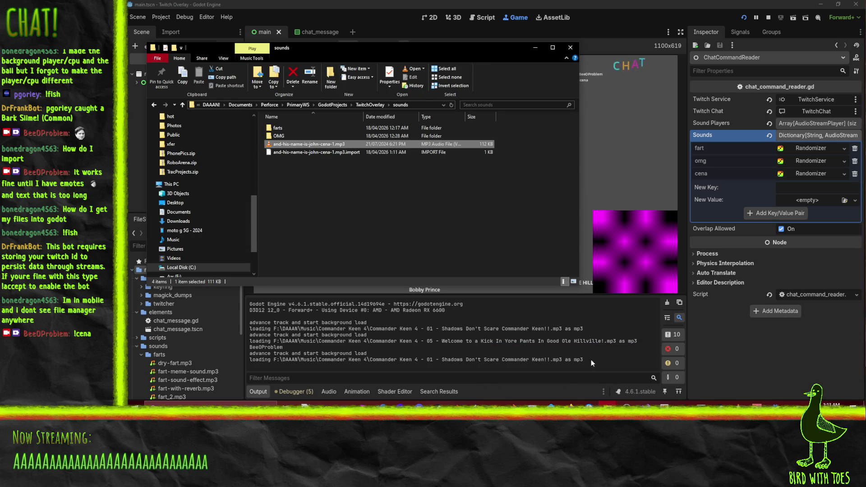
left_click(607, 403)
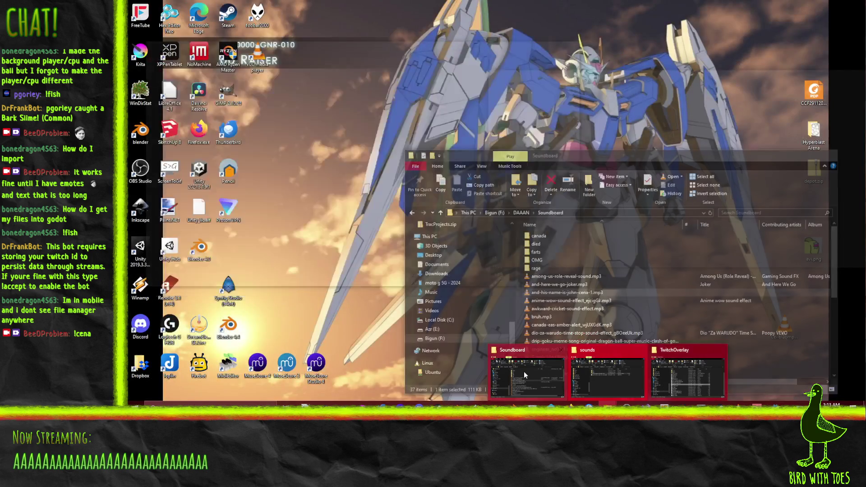
left_click(523, 371)
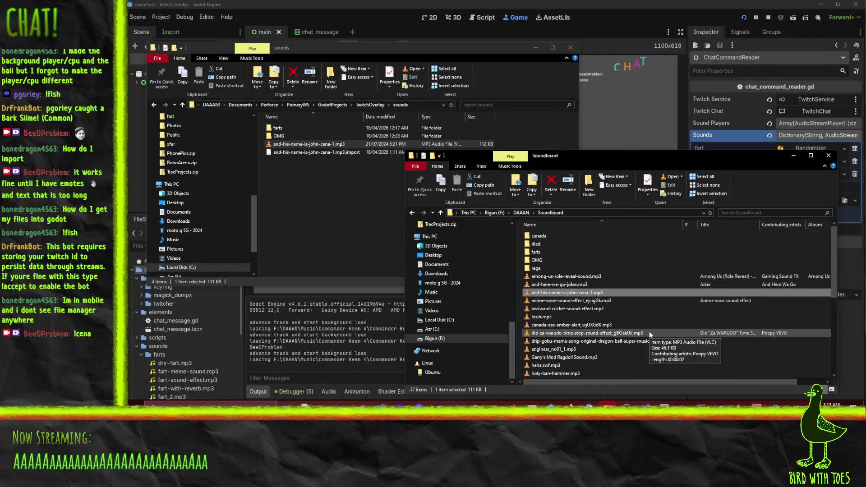
scroll(648, 331, "down", 2)
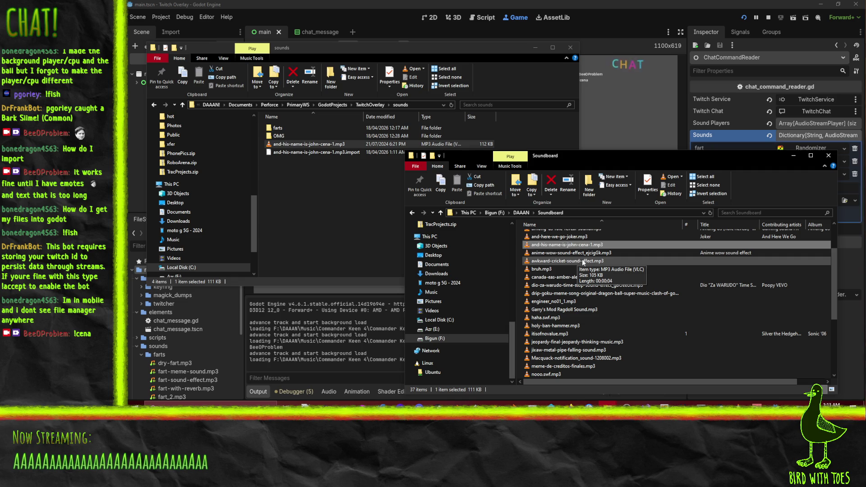
mouse_move(587, 264)
left_mouse_down()
mouse_move(180, 387)
mouse_move(157, 350)
left_mouse_up()
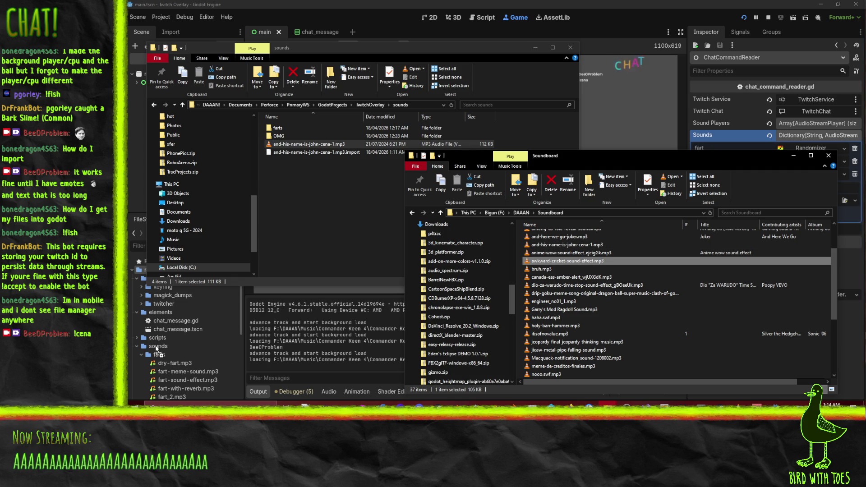
scroll(158, 351, "down", 3)
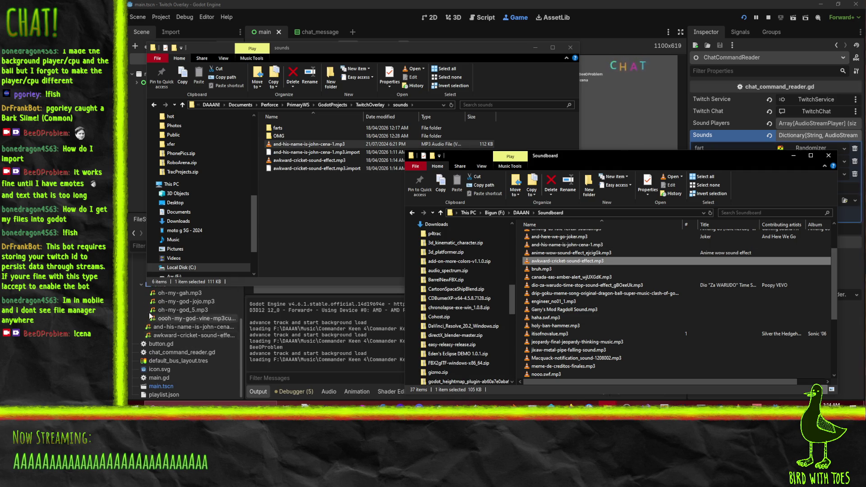
mouse_move(174, 339)
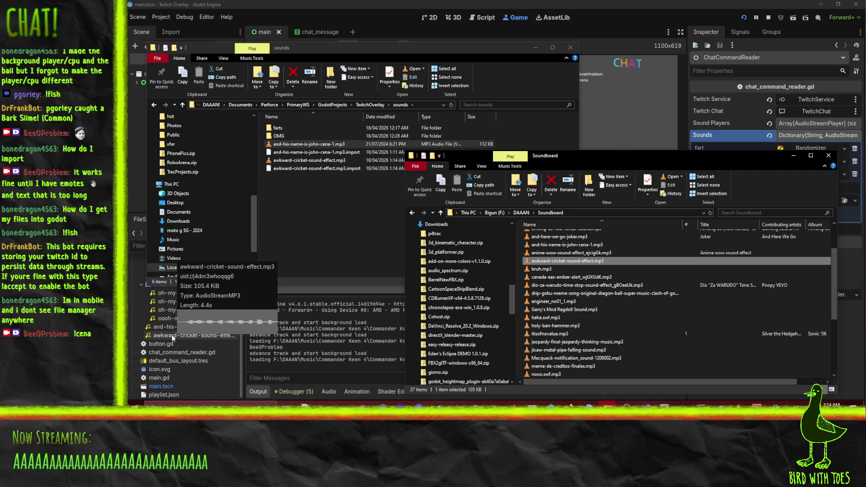
key("alt+Tab")
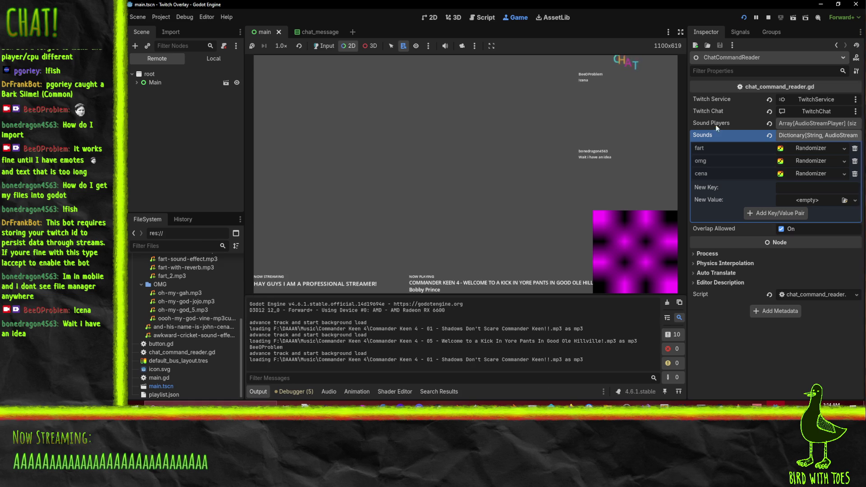
Start a new 'crickets' Sounds key whose value is a Randomizer holding the awkward-cricket clip.
left_click(807, 189)
type("crickets")
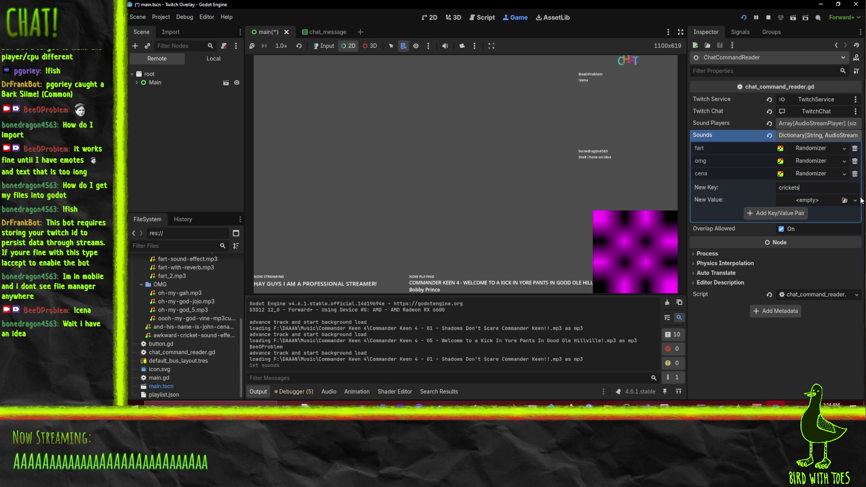
left_click(855, 200)
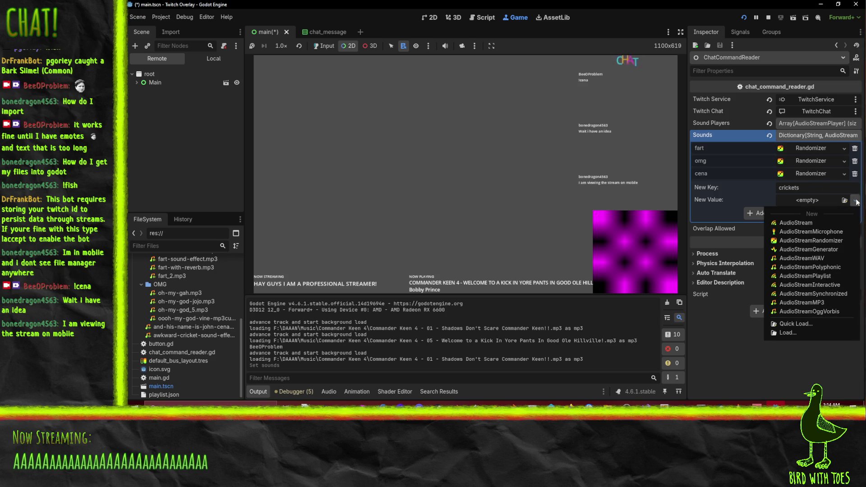
left_click(815, 241)
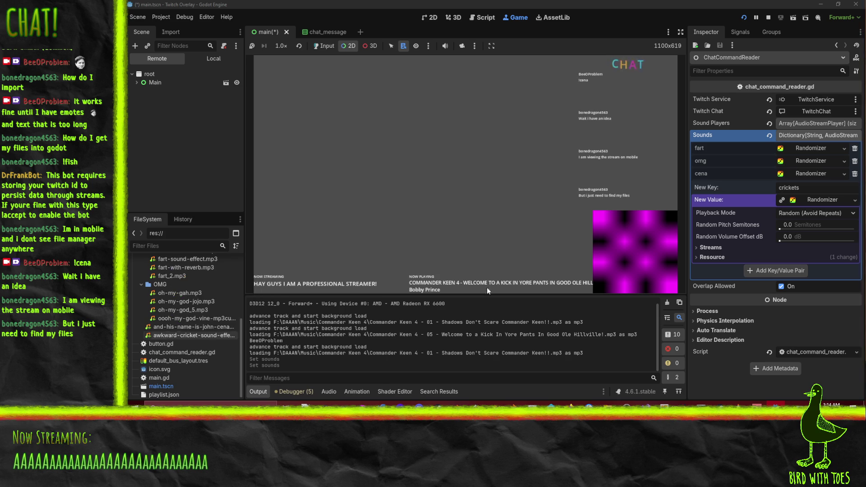
left_click(714, 248)
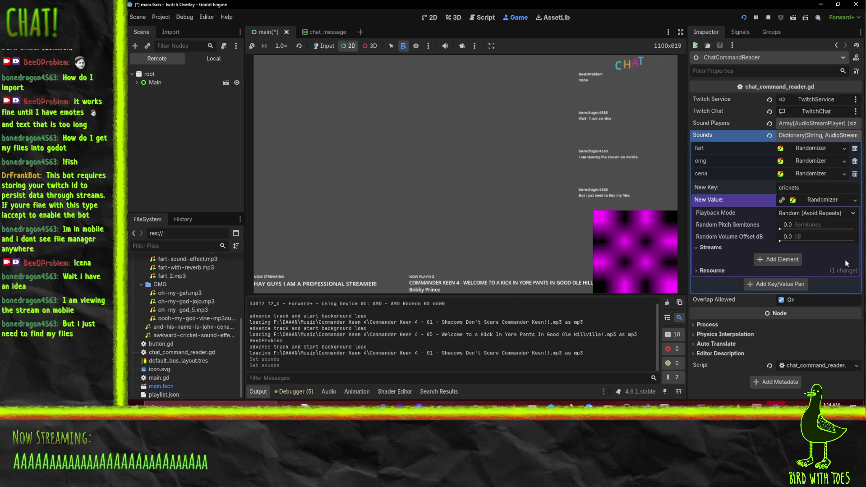
left_click(779, 260)
mouse_move(180, 332)
left_mouse_down()
mouse_move(798, 185)
mouse_move(796, 261)
left_mouse_up()
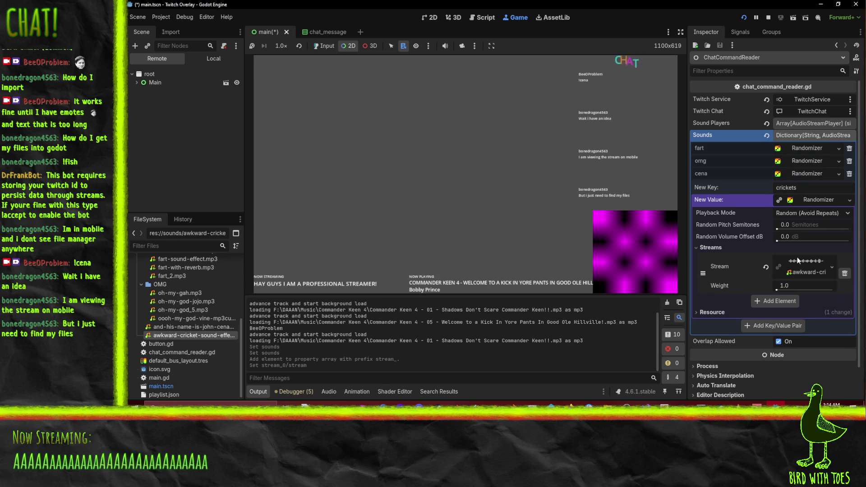
Confirm 20 random pitch semitones, restart the overlay, and add the crickets entry to Sounds.
left_click(800, 224)
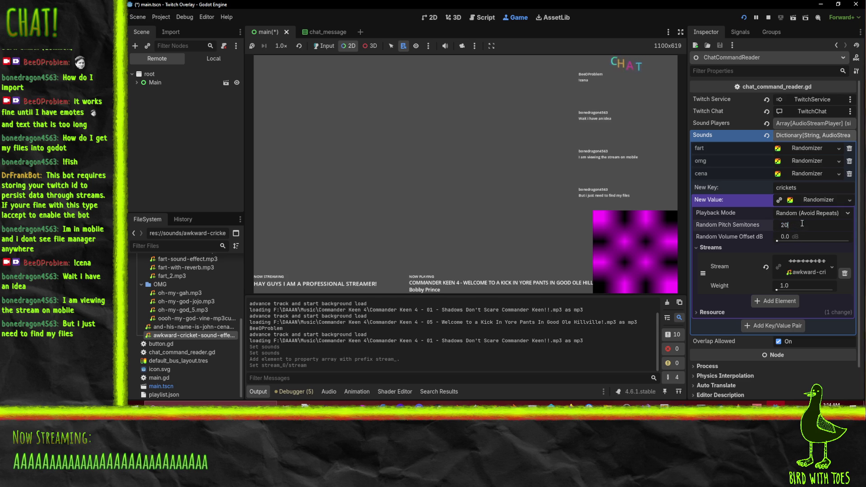
key("Return")
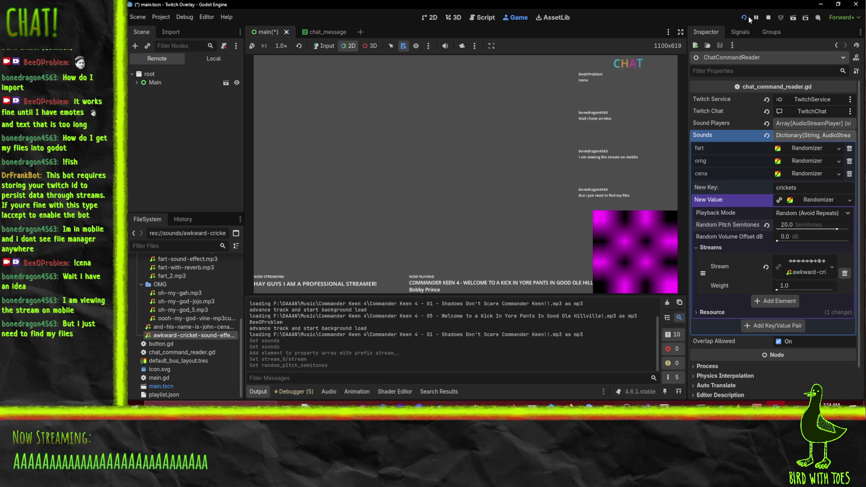
left_click(749, 18)
left_click(779, 326)
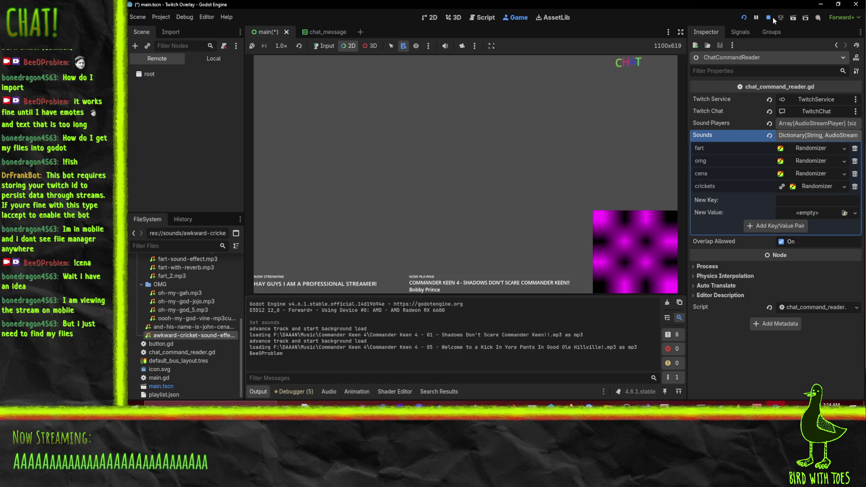
Relaunch the overlay to test the !crickets chat command, then stop it.
left_click(773, 17)
left_click(744, 18)
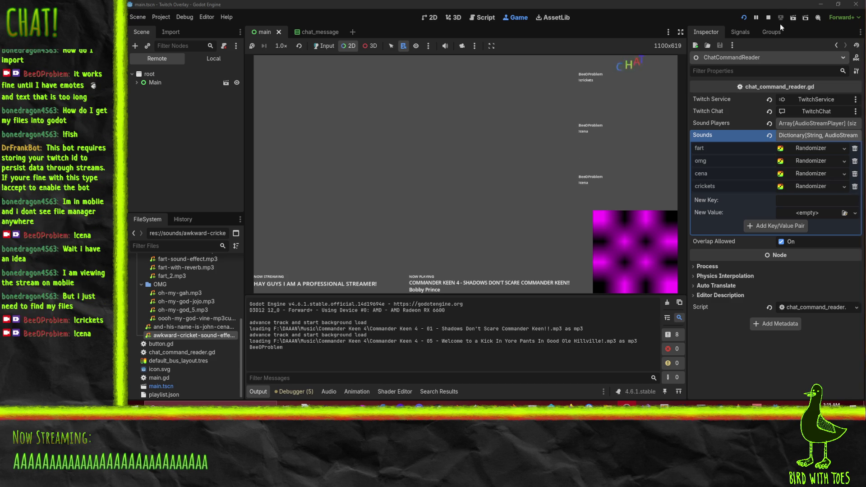
left_click(772, 17)
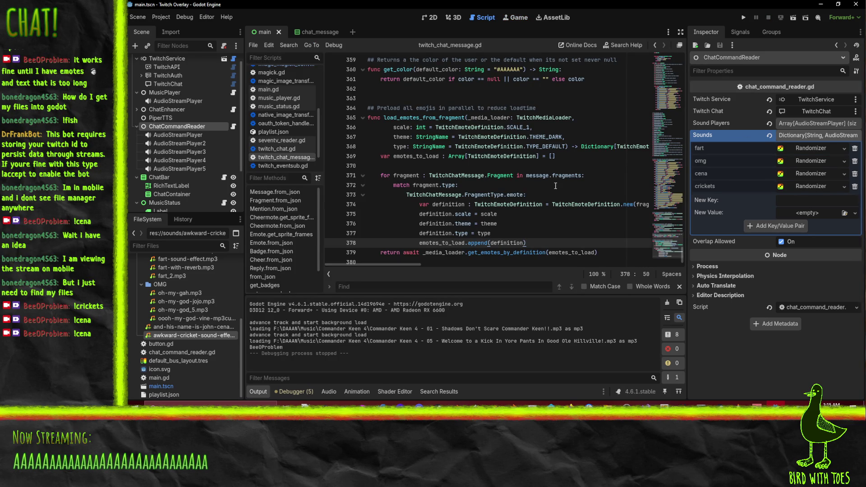
Reset cena's random volume offset to 0 dB, set random pitch to 40 semitones, and test-run.
scroll(510, 177, "down", 1)
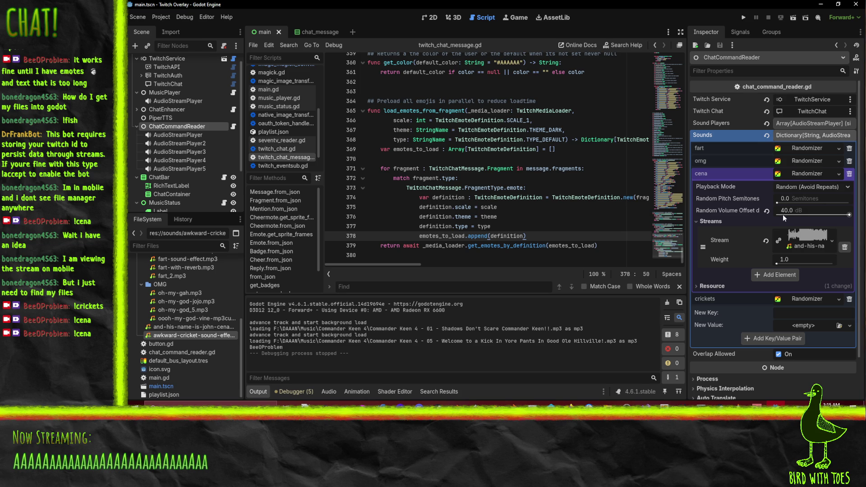
left_click(766, 211)
left_click(793, 199)
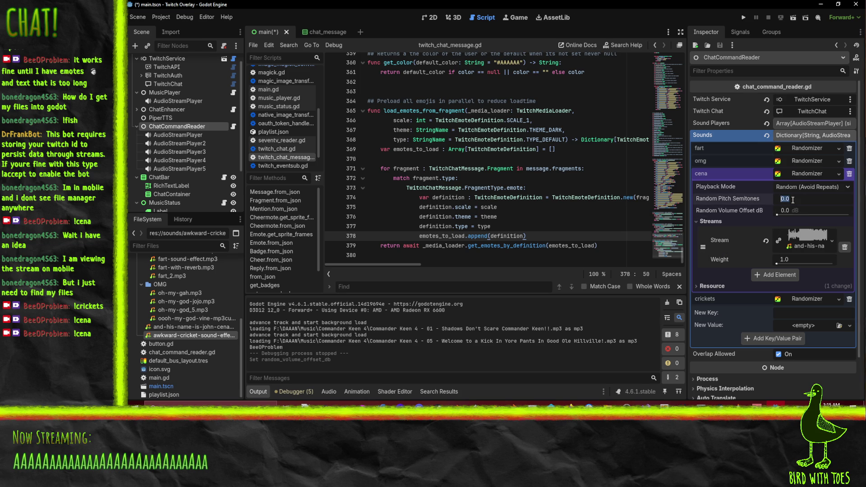
type("40")
key("Return")
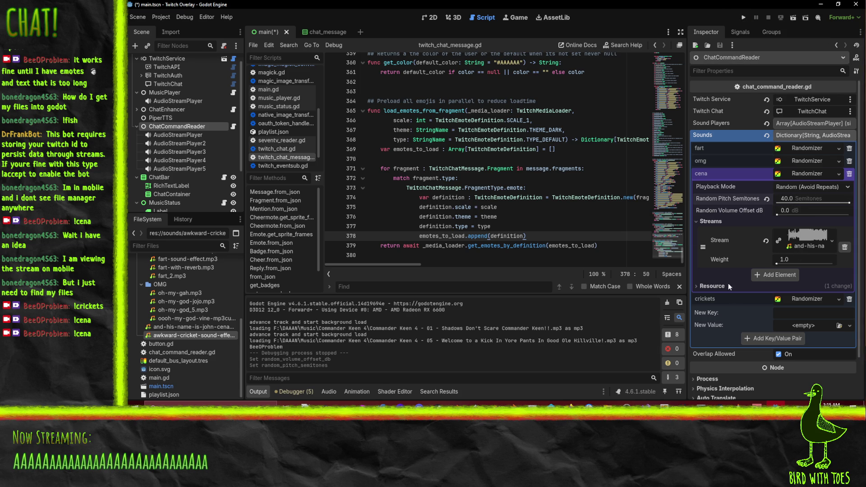
left_click(740, 19)
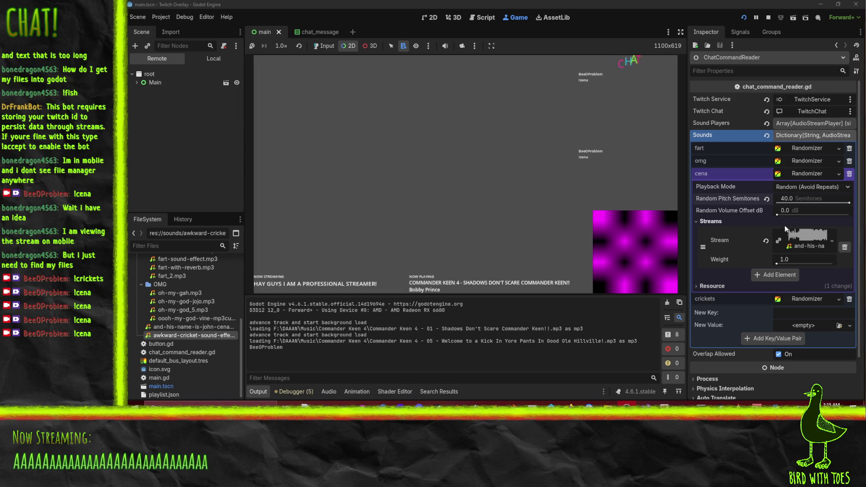
Stop the overlay and change cena's random pitch semitones from 40 to 10.
left_click(793, 198)
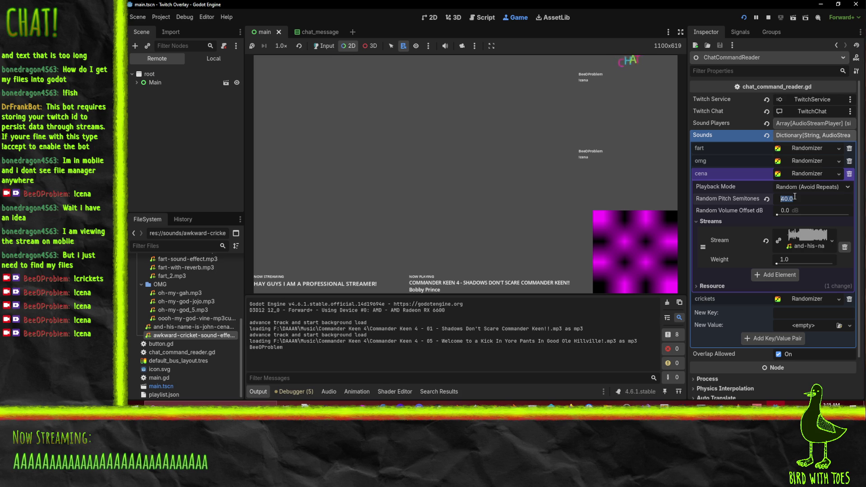
left_click(769, 17)
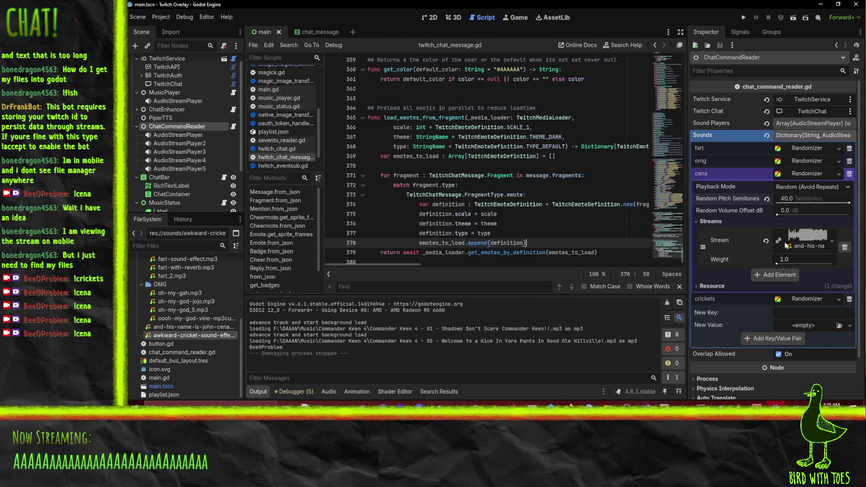
left_click(797, 198)
type("10")
key("Return")
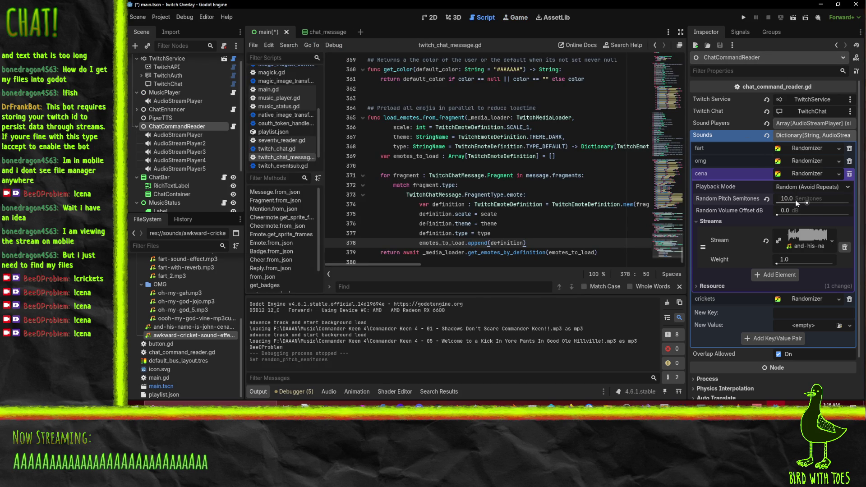
scroll(777, 282, "down", 2)
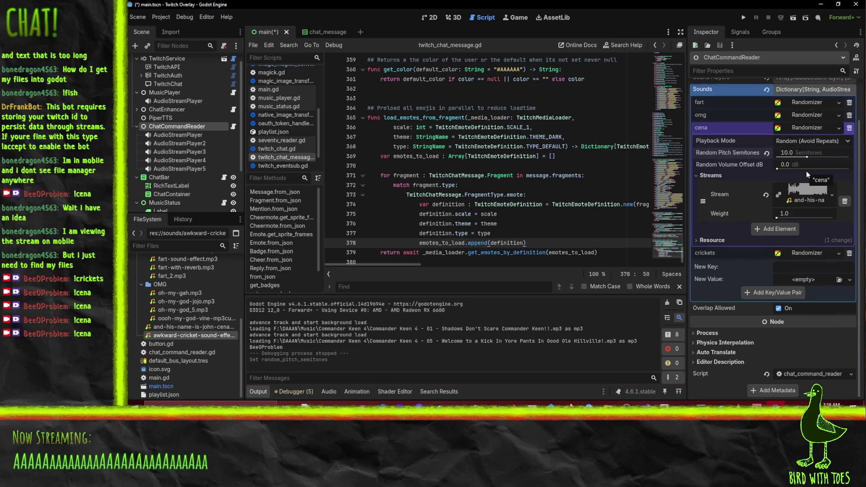
Drag the Master bus fader in the Audio mixer down to -13 dB and relaunch the overlay.
left_click(329, 392)
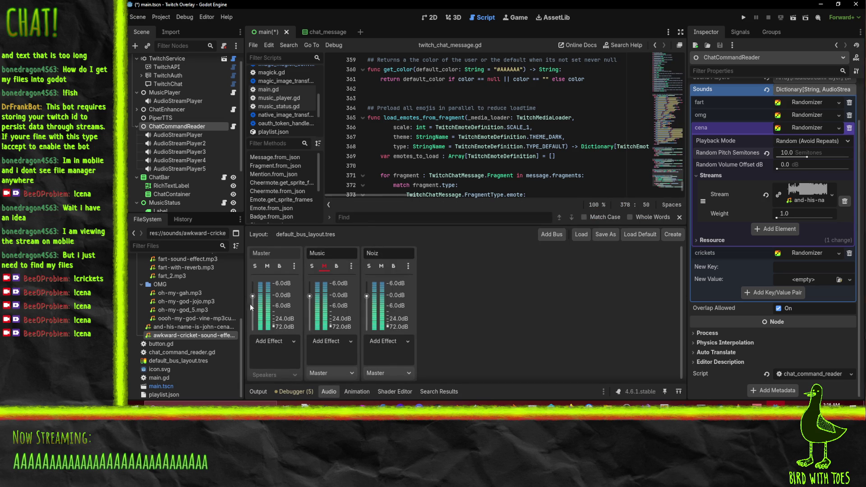
left_click_drag(253, 296, 253, 312)
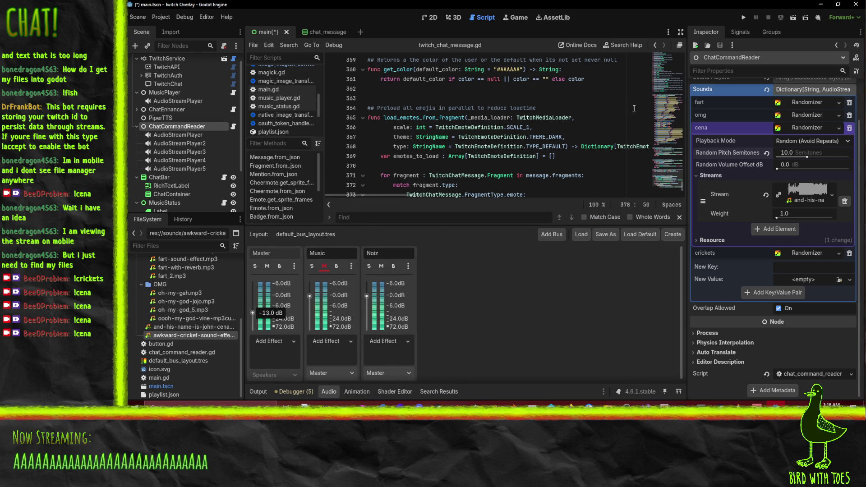
left_click(744, 17)
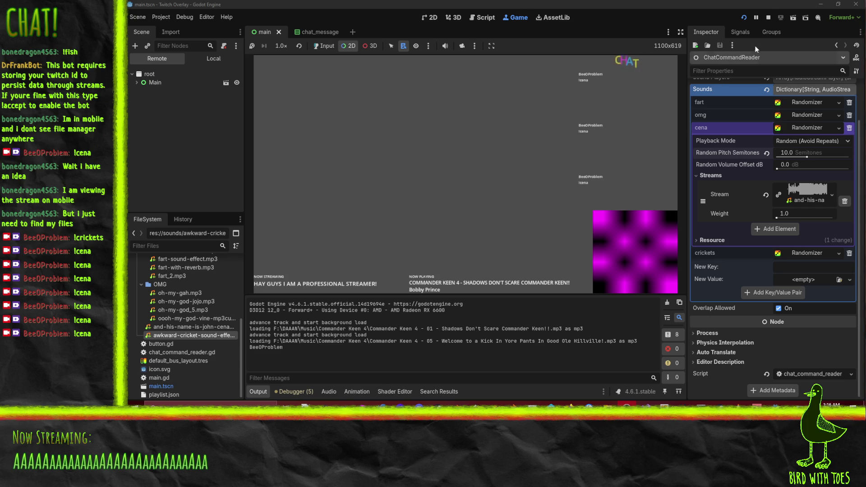
Stop the overlay, collapse the cena entry, then rerun to test !fart and stop again.
left_click(767, 18)
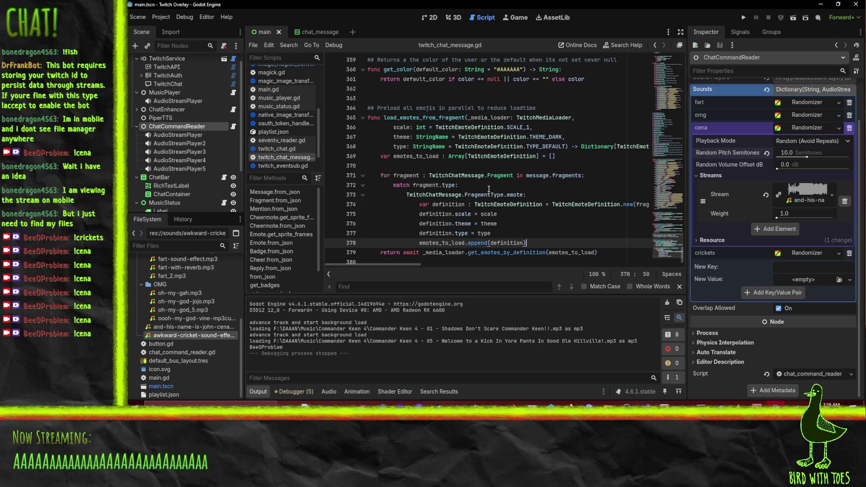
scroll(744, 177, "up", 2)
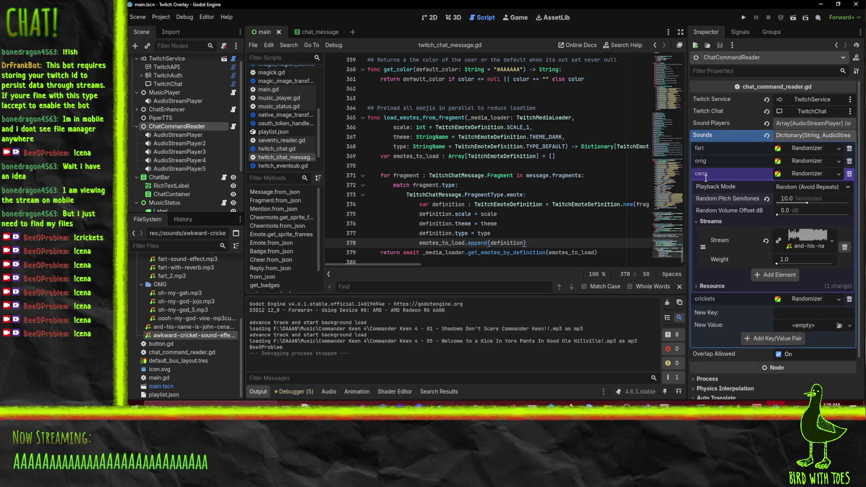
left_click(810, 177)
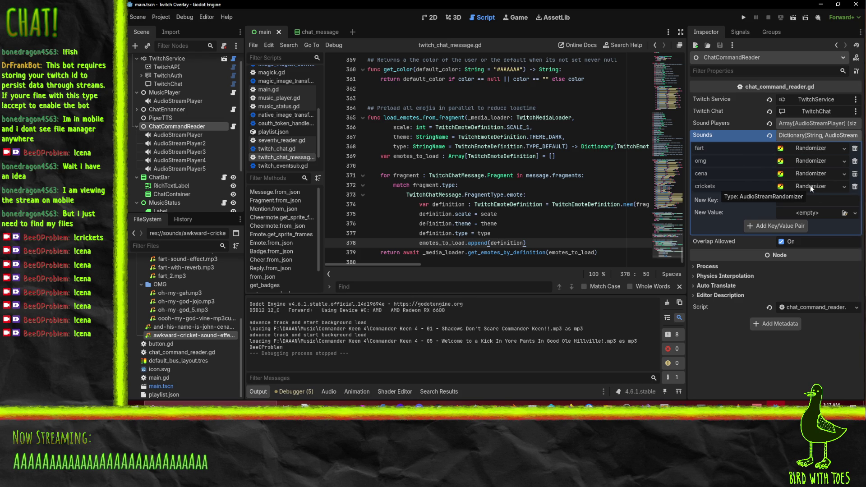
left_click(743, 18)
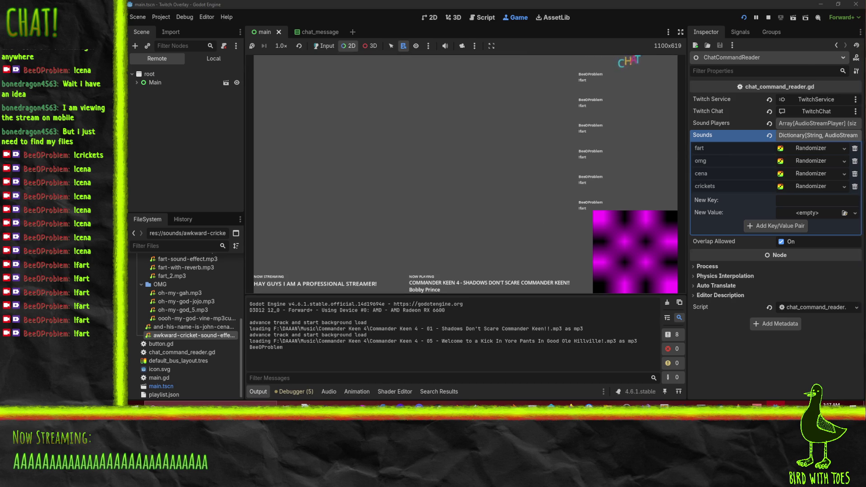
left_click(768, 17)
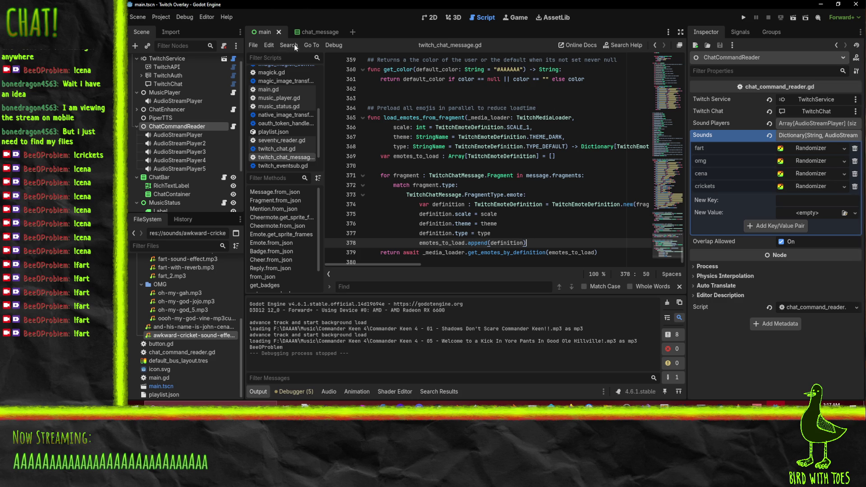
left_click(309, 32)
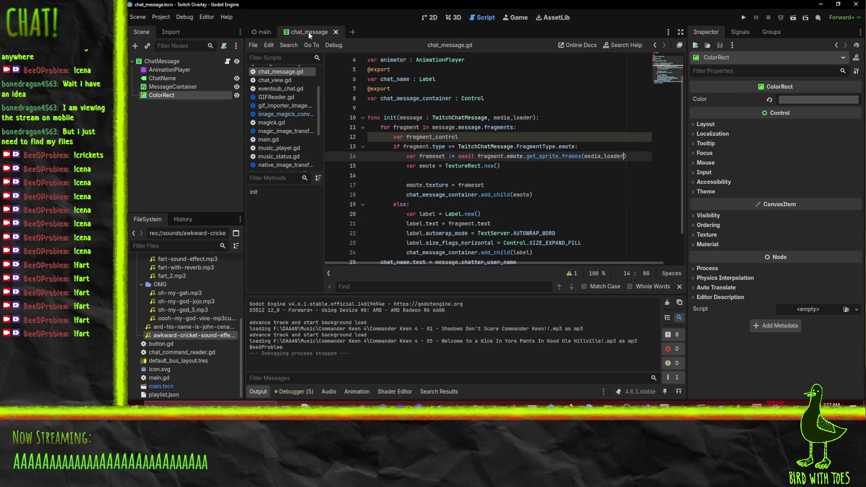
left_click(264, 32)
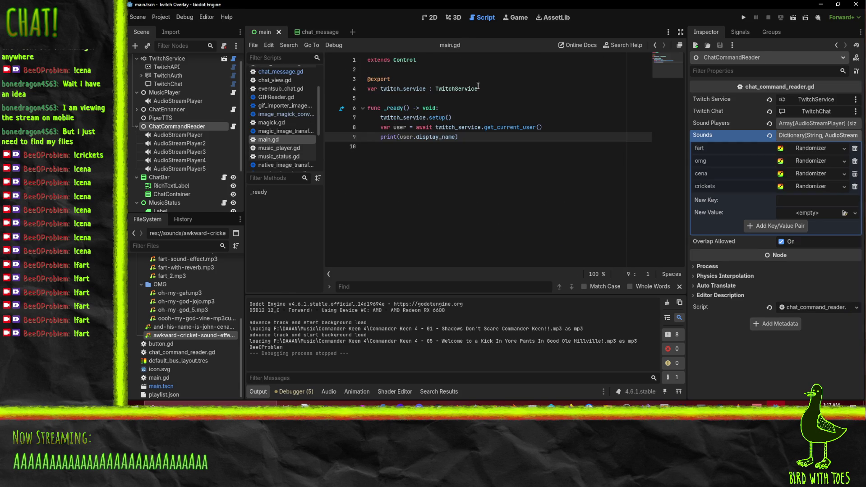
left_click(316, 32)
left_click(165, 61)
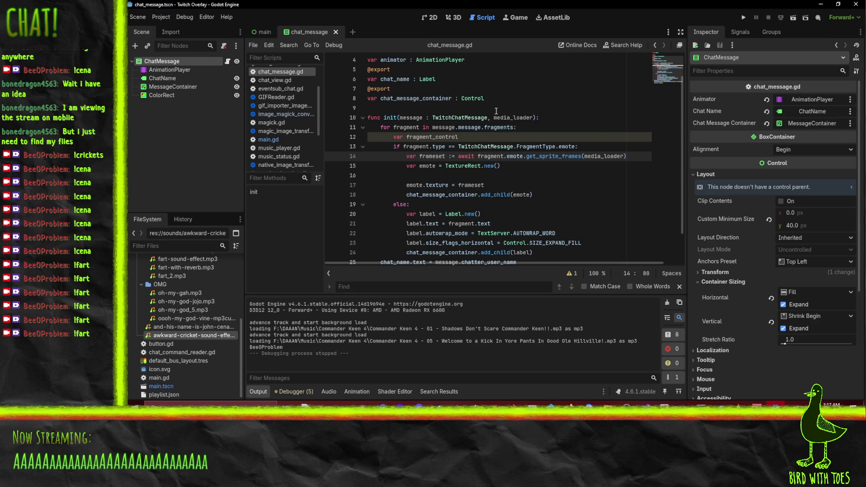
right_click(172, 62)
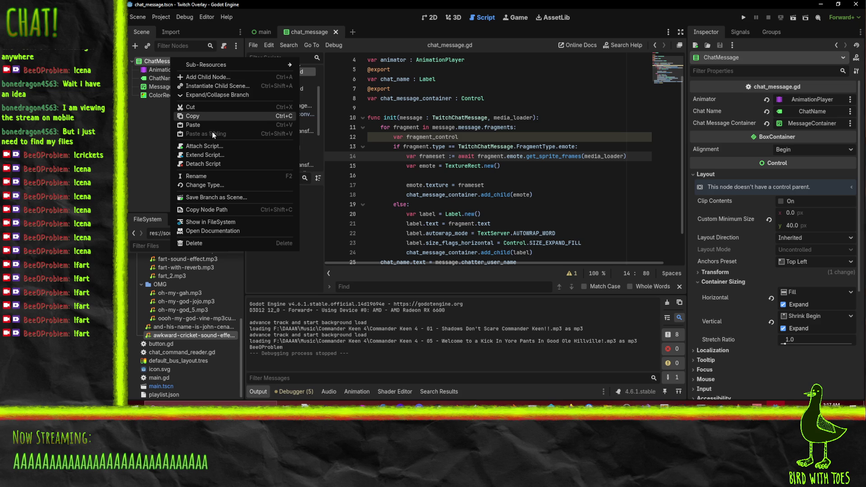
left_click(197, 185)
left_click(424, 140)
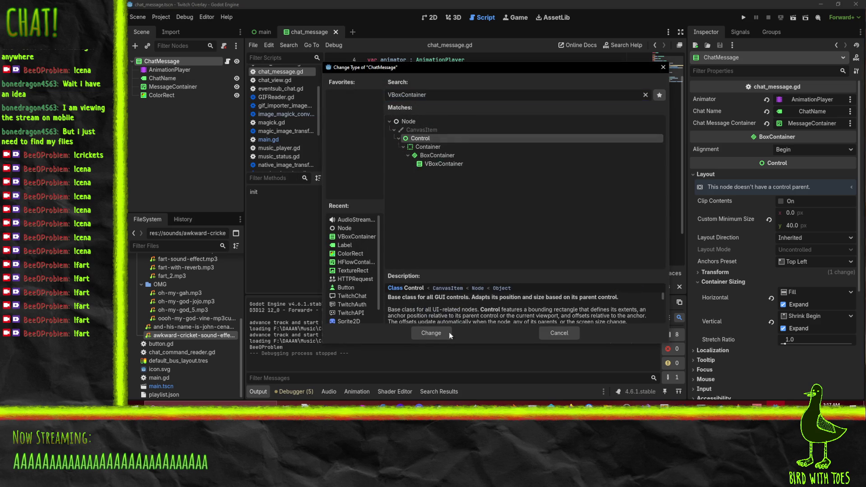
left_click(430, 333)
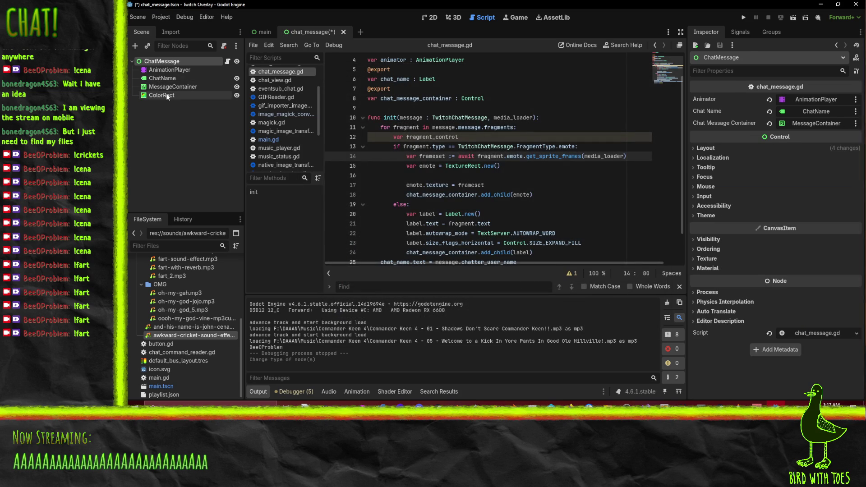
left_click(168, 87)
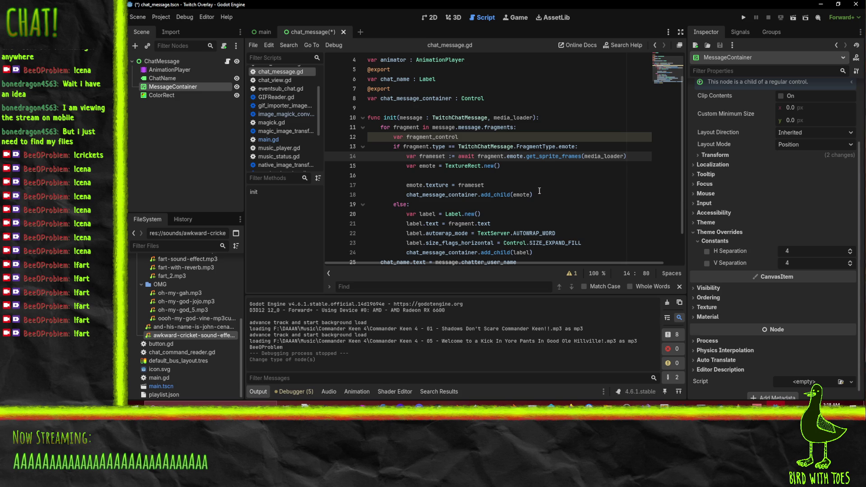
scroll(409, 153, "down", 1)
triple_click(482, 196)
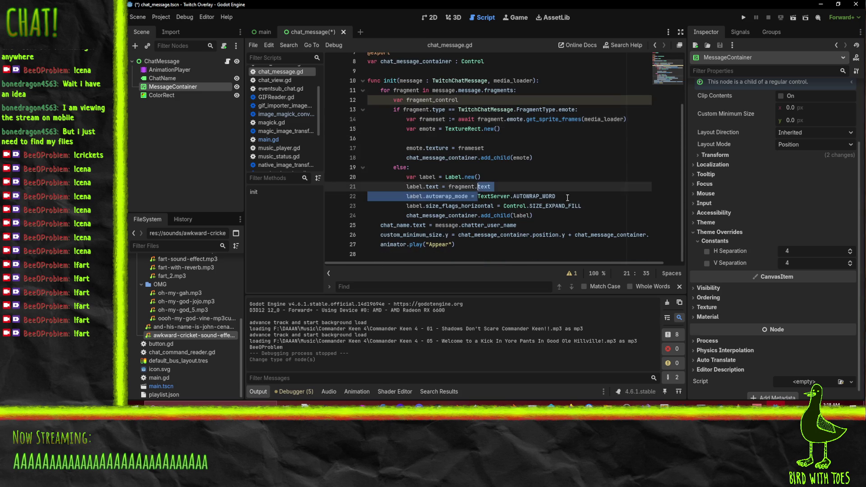
key("Left")
key("shift+Down")
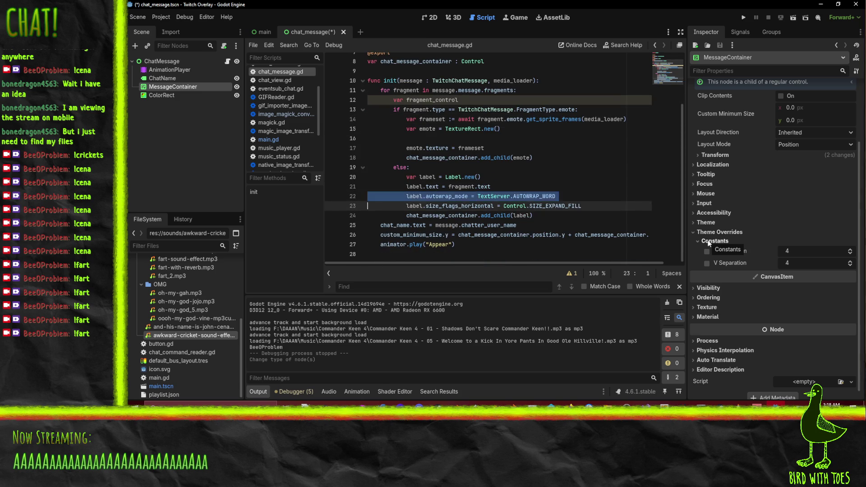
key("Delete")
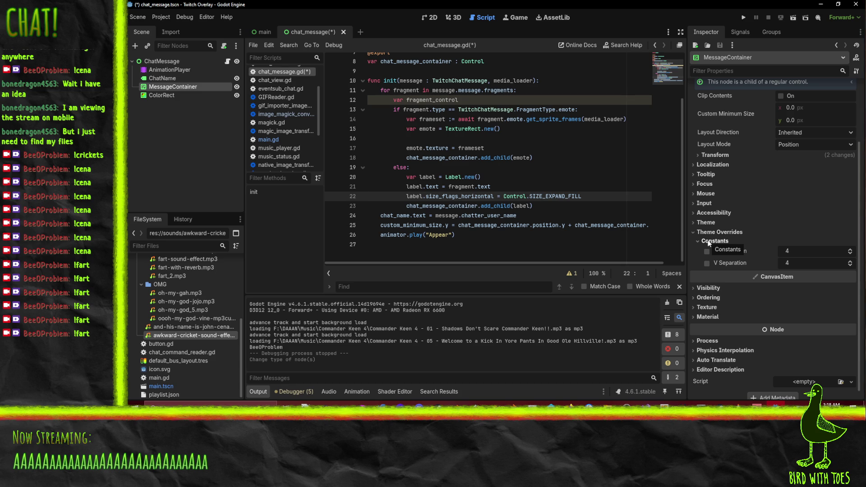
key("shift+Down")
key("Delete")
key("Up")
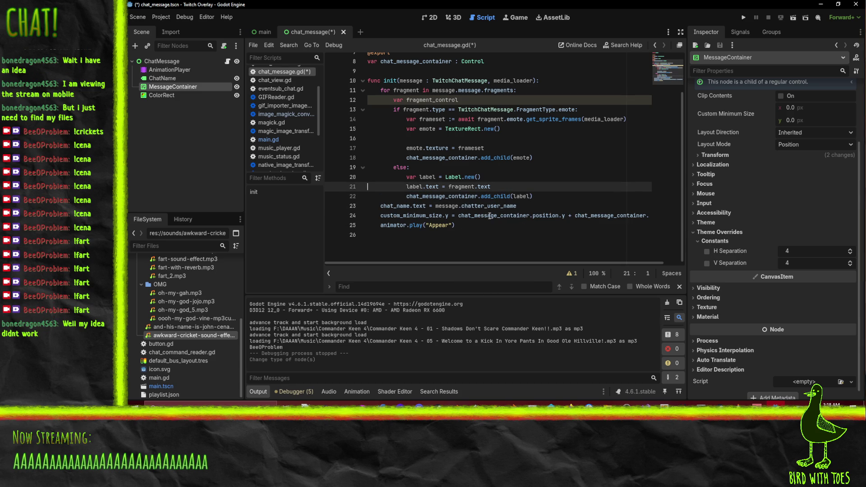
mouse_move(509, 209)
mouse_move(606, 403)
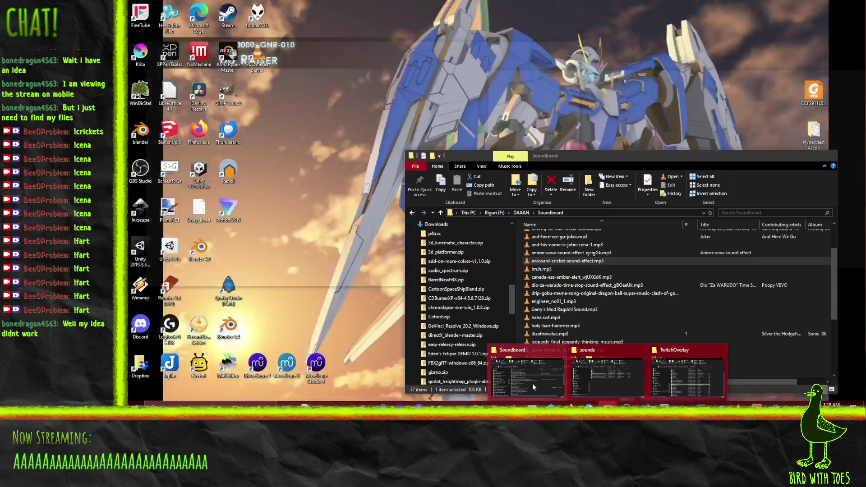
In the Soundboard folder window, drag the vine-boom MP3 into the Godot project.
left_click(533, 383)
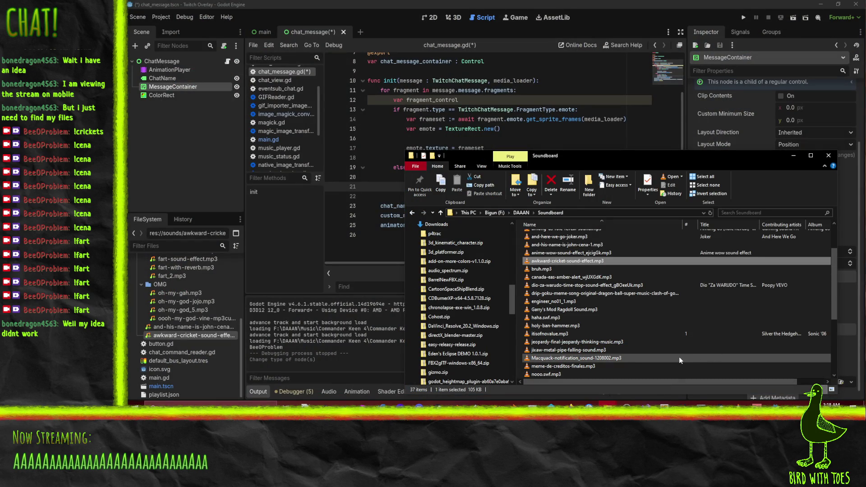
scroll(685, 353, "up", 1)
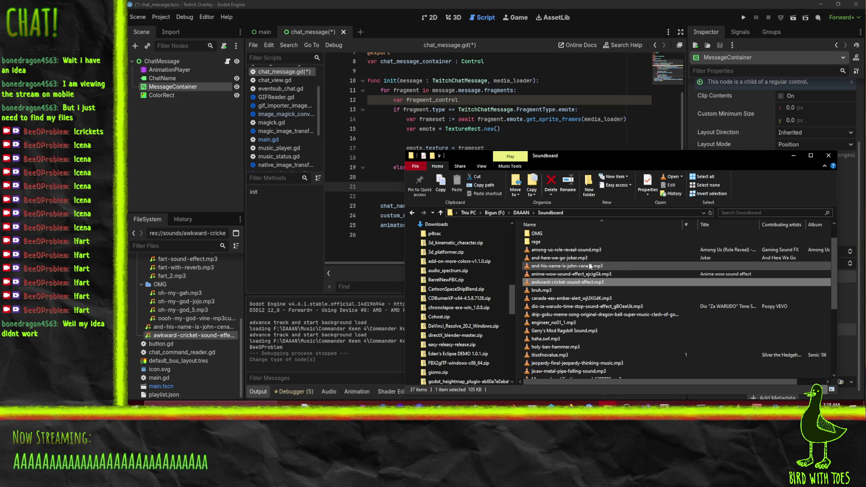
scroll(589, 266, "down", 3)
scroll(607, 372, "down", 3)
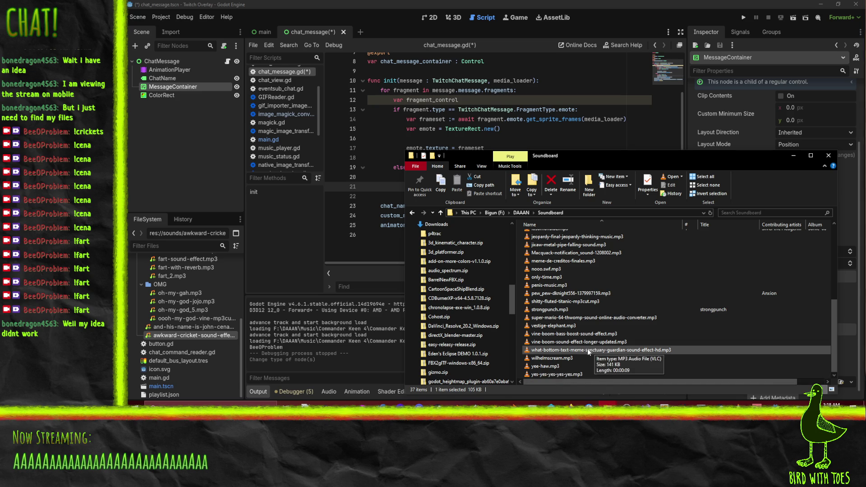
scroll(185, 321, "up", 3)
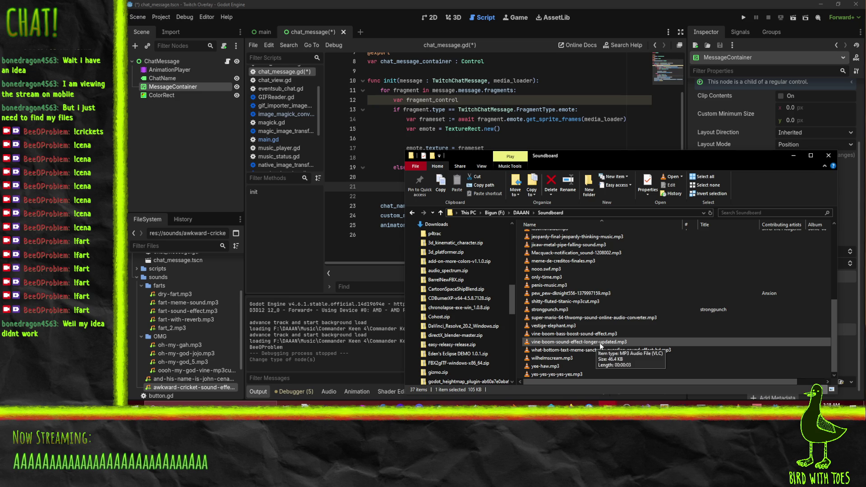
left_click(600, 345)
left_click_drag(579, 342, 579, 346)
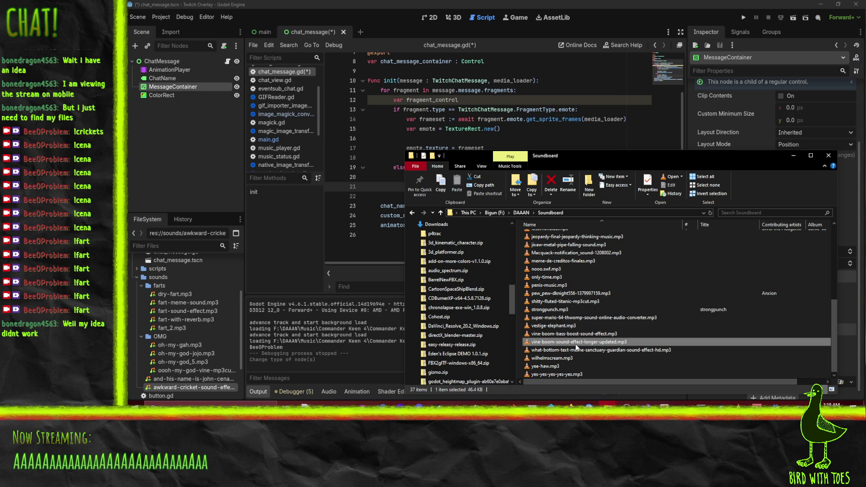
Copy the what-bottom-text MP3 into Godot's sounds folder.
mouse_move(602, 159)
left_mouse_down()
mouse_move(558, 141)
mouse_move(547, 112)
mouse_move(537, 113)
left_mouse_up()
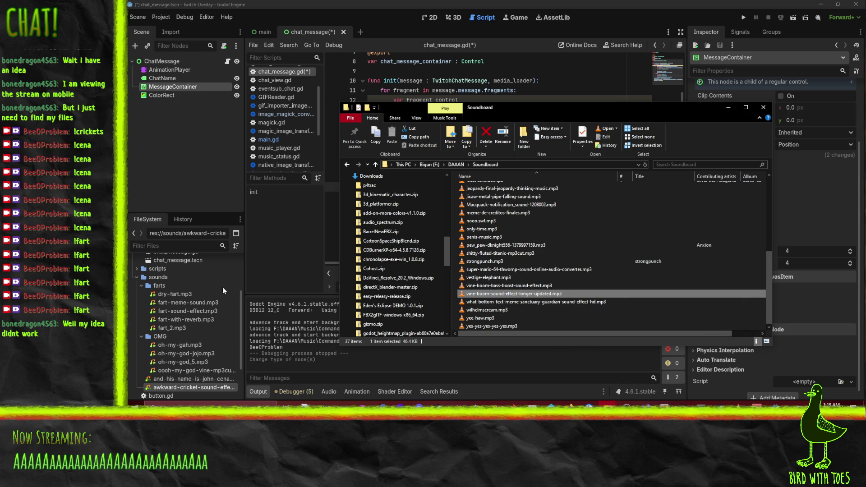
left_click_drag(161, 278, 160, 276)
scroll(191, 294, "down", 2)
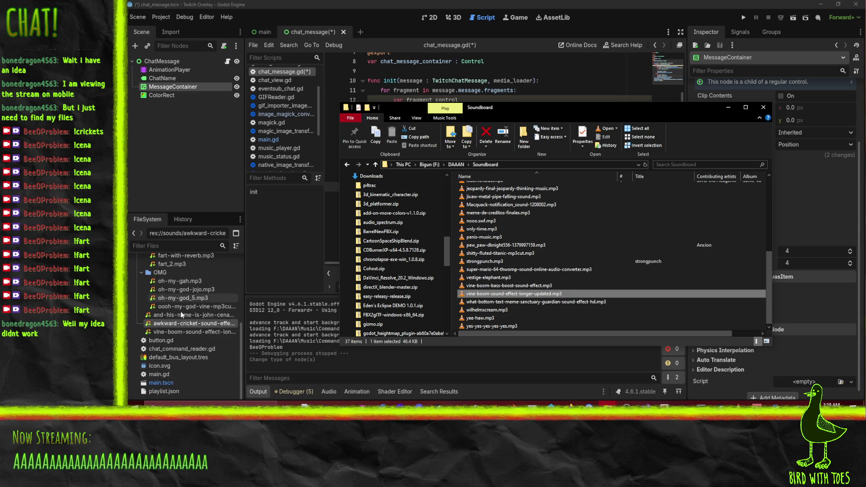
left_click(534, 302)
mouse_move(537, 303)
left_mouse_down()
mouse_move(159, 312)
mouse_move(174, 324)
left_mouse_up()
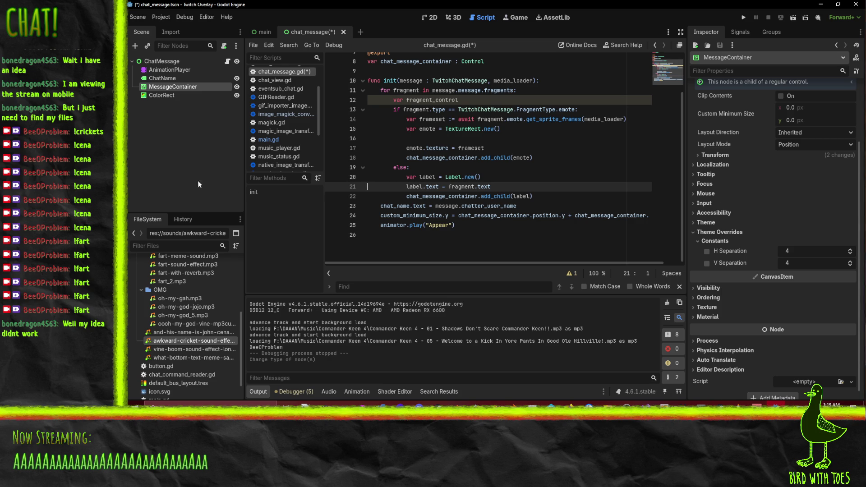
Preview the what-bottom-text and vine-boom sounds in the importer, then return to the main scene.
double_click(190, 358)
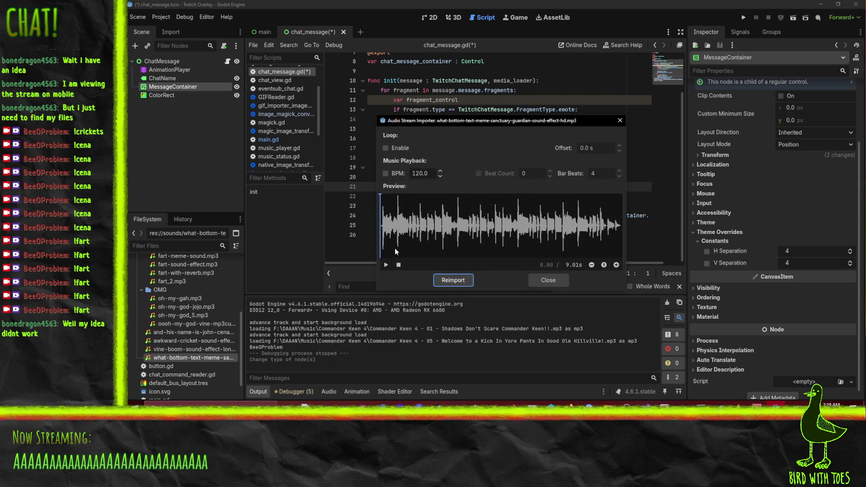
left_click(386, 265)
left_click(549, 283)
double_click(165, 348)
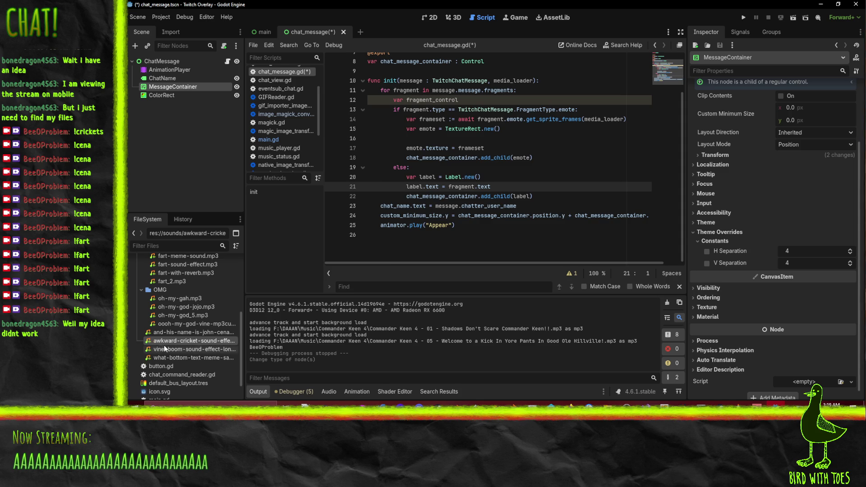
left_click(375, 265)
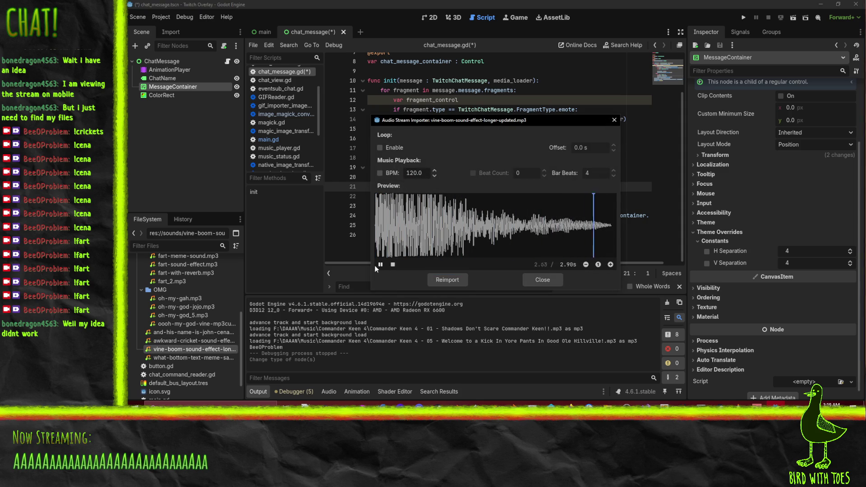
left_click(613, 120)
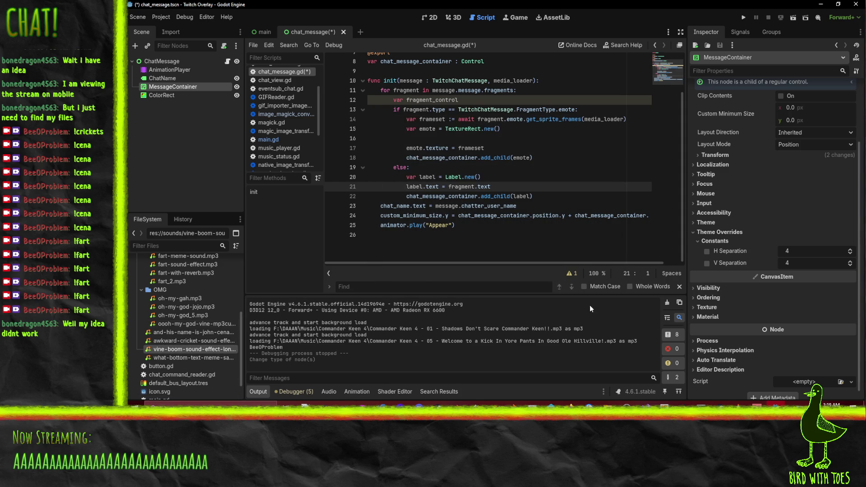
scroll(181, 333, "up", 5)
left_click(259, 34)
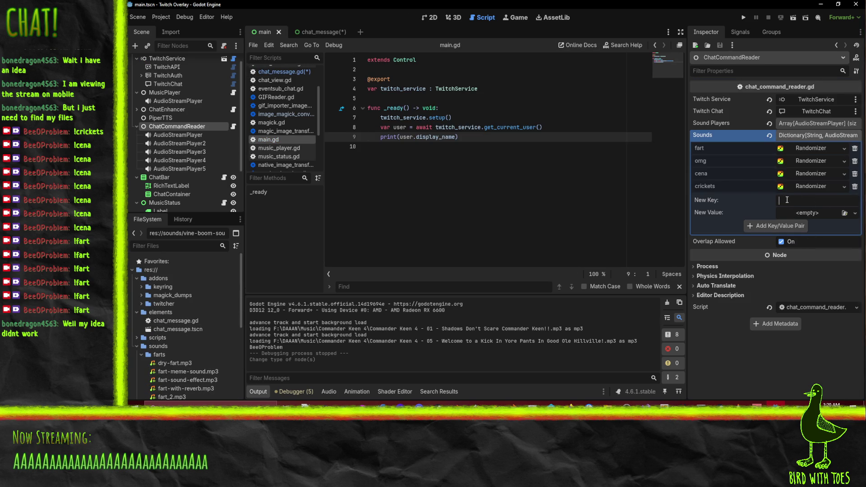
Add a 'boom' Sounds entry using the vine-boom MP3.
type("boom")
left_click(854, 213)
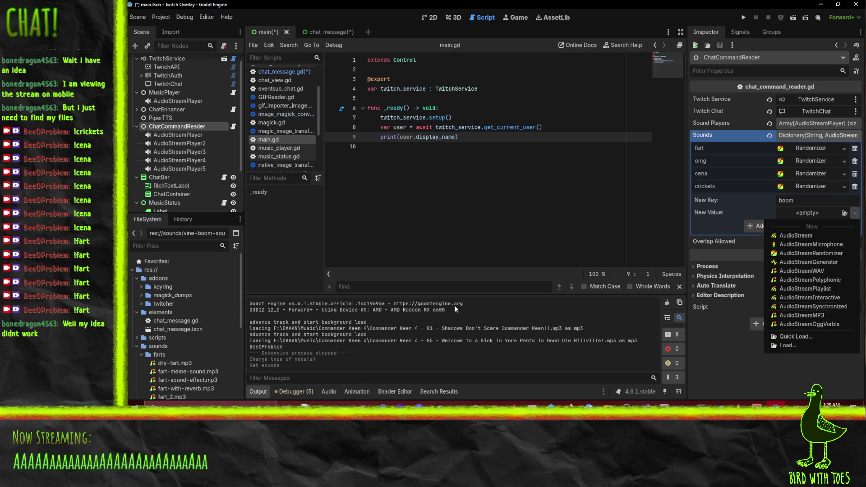
scroll(221, 324, "down", 5)
scroll(220, 321, "down", 2)
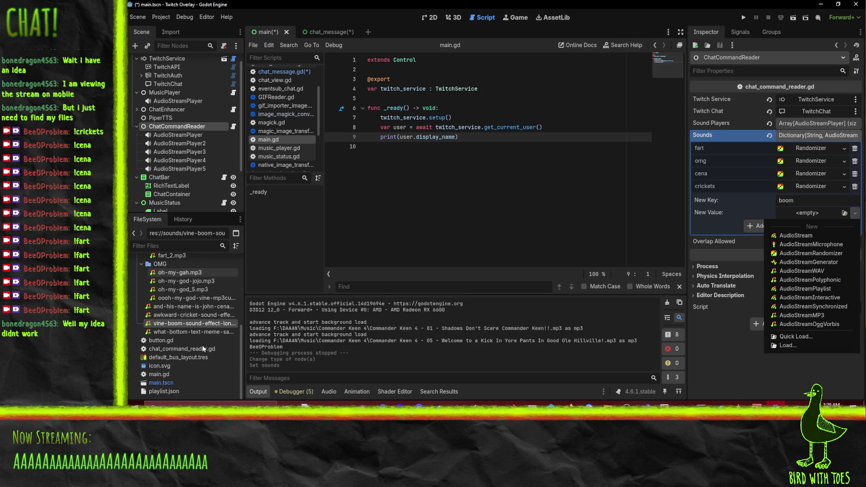
left_click(161, 323)
left_click_drag(162, 322, 809, 212)
left_click(781, 237)
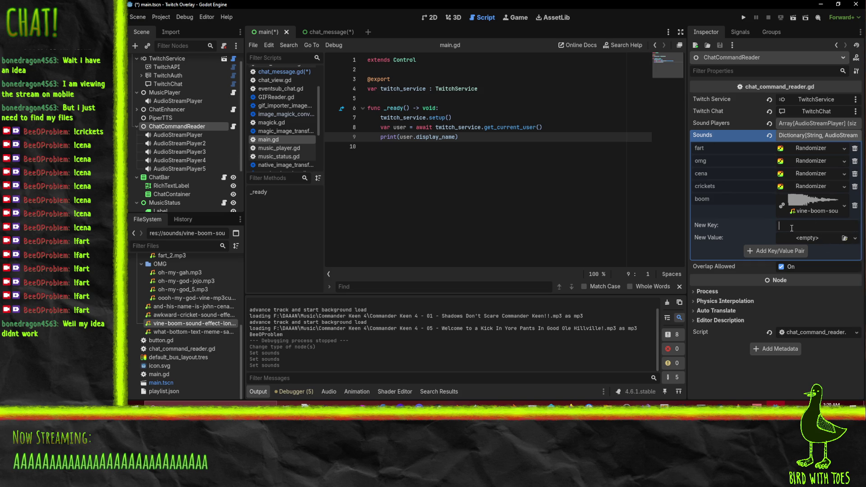
Prepare a 'what' key with the what-bottom-text MP3 as value, then run the project.
type("what")
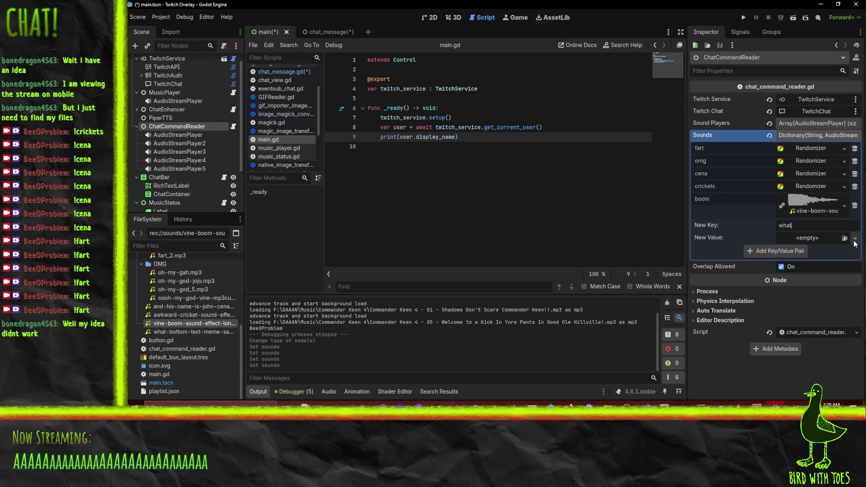
left_click(854, 238)
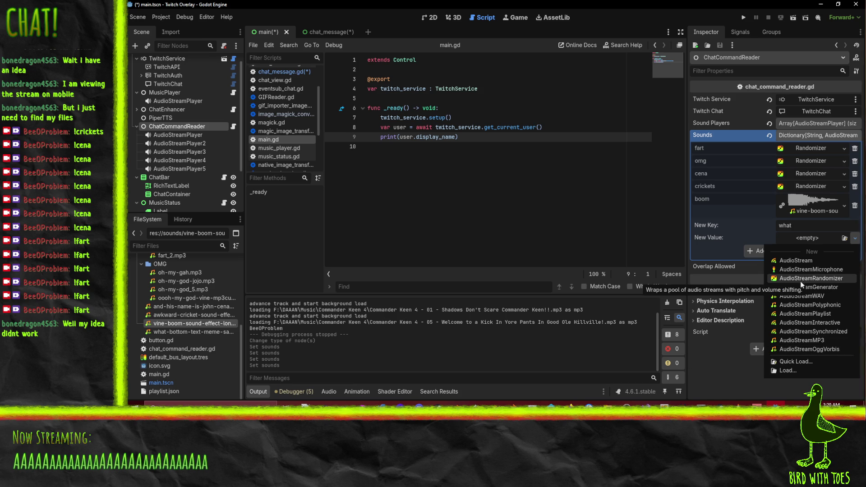
left_click(185, 329)
mouse_move(175, 332)
left_mouse_down()
mouse_move(724, 242)
mouse_move(807, 238)
left_mouse_up()
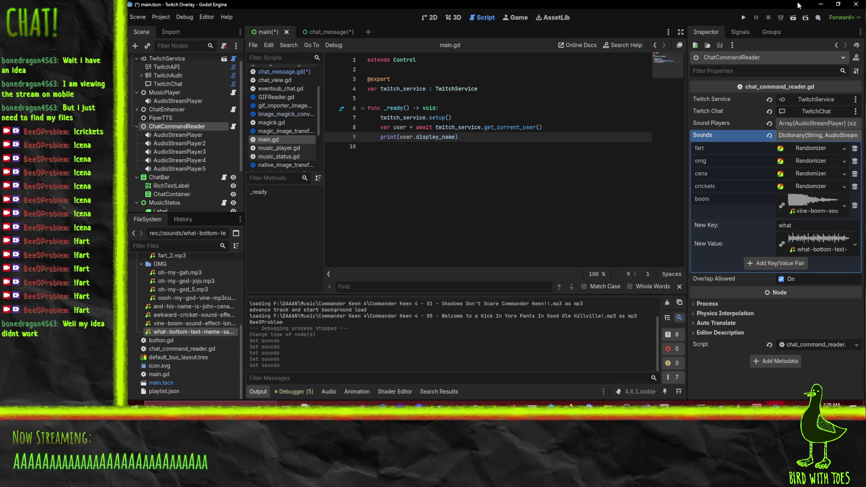
left_click(743, 17)
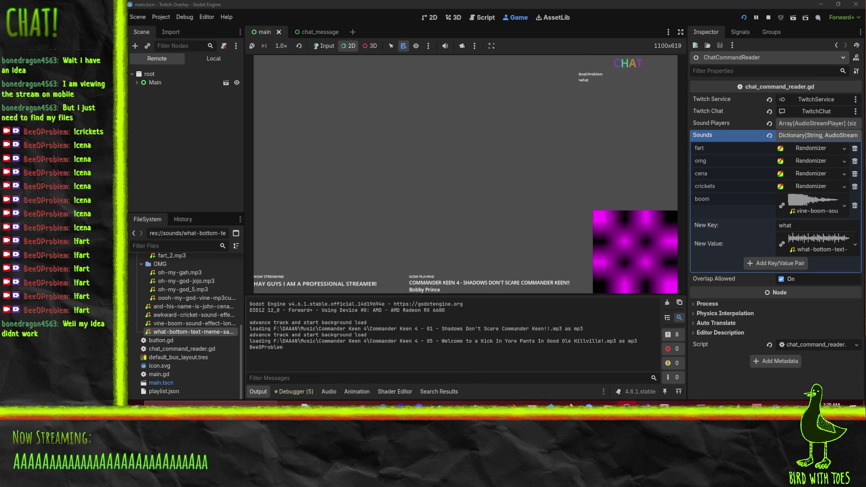
Stop the game, commit the 'what' Sounds entry, and rerun to test !what before stopping.
left_click(766, 18)
left_click(764, 265)
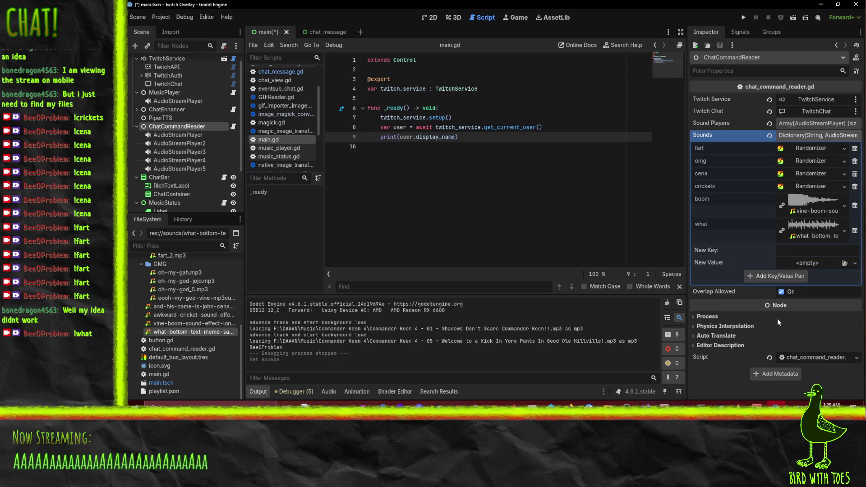
left_click(743, 17)
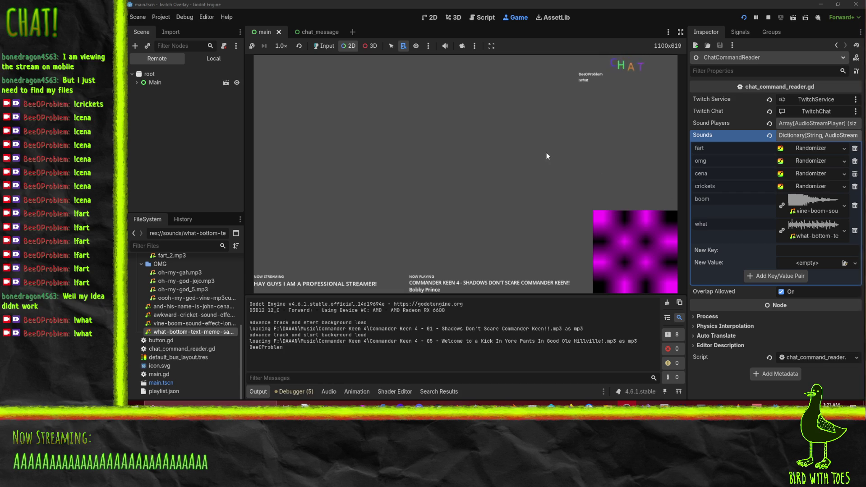
left_click(767, 19)
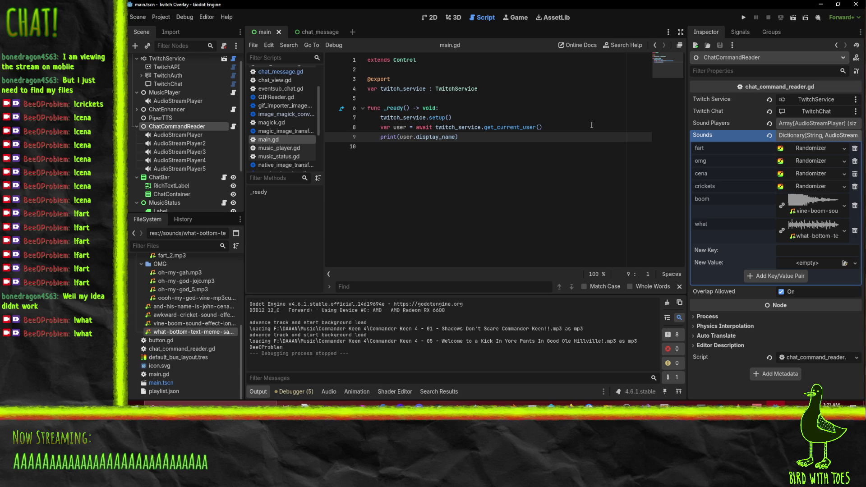
Switch to the chat_message scene tab and show it in the 2D workspace.
left_click(310, 30)
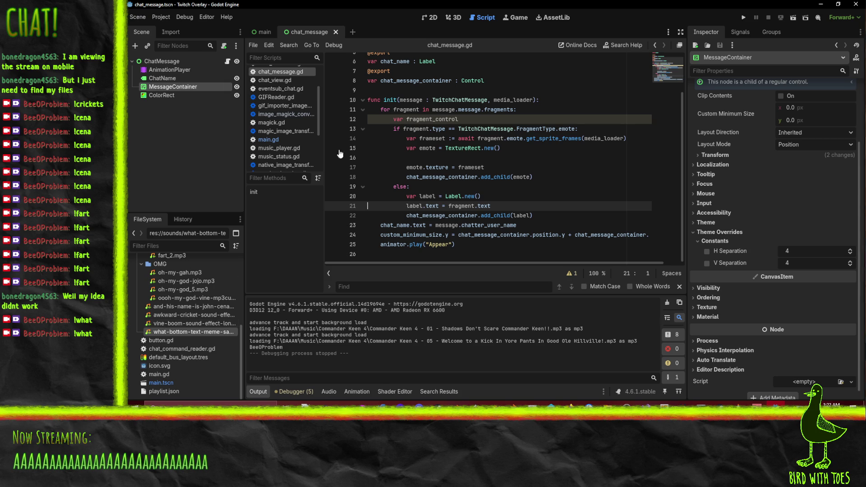
left_click(431, 18)
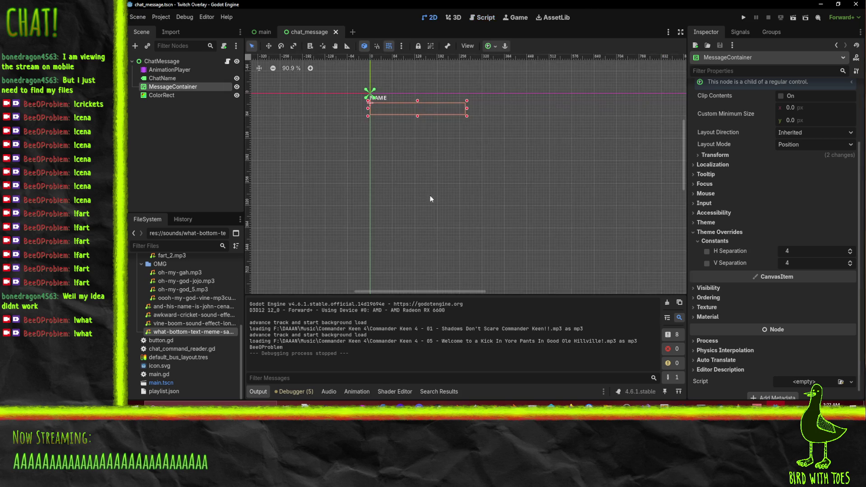
scroll(347, 119, "up", 3)
left_click(260, 33)
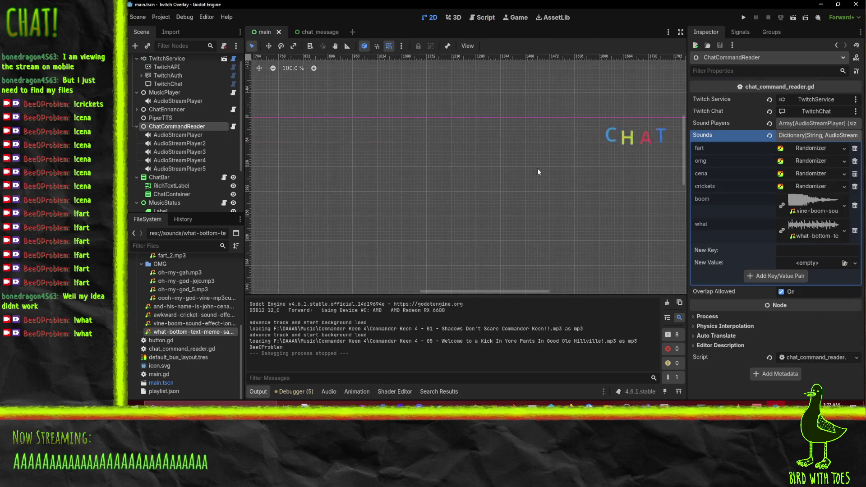
left_click(479, 168)
scroll(473, 241, "down", 3)
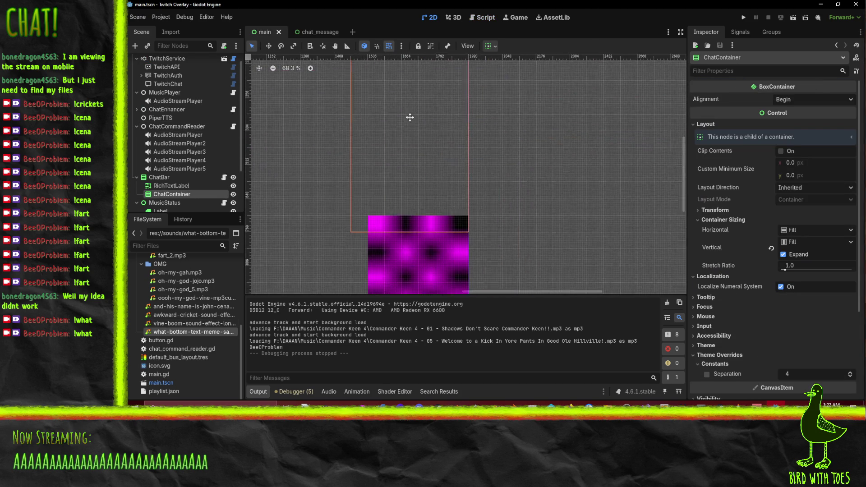
left_click(160, 177)
left_click(164, 186)
left_click(167, 196)
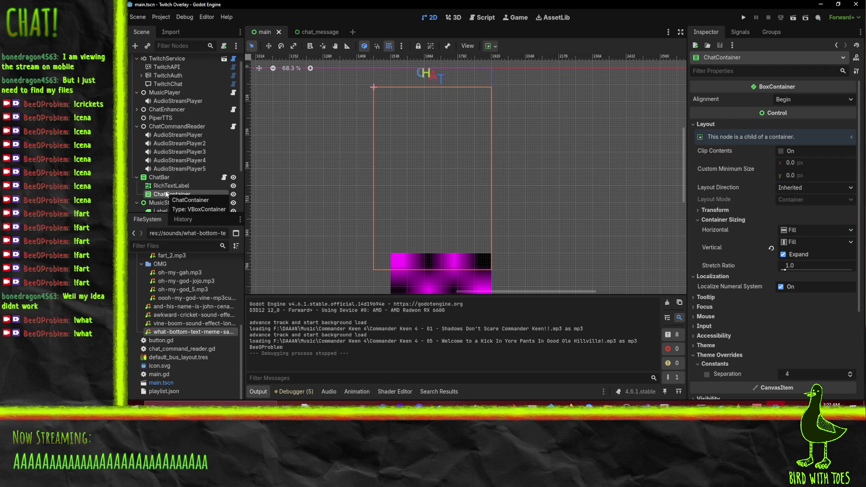
left_click(310, 29)
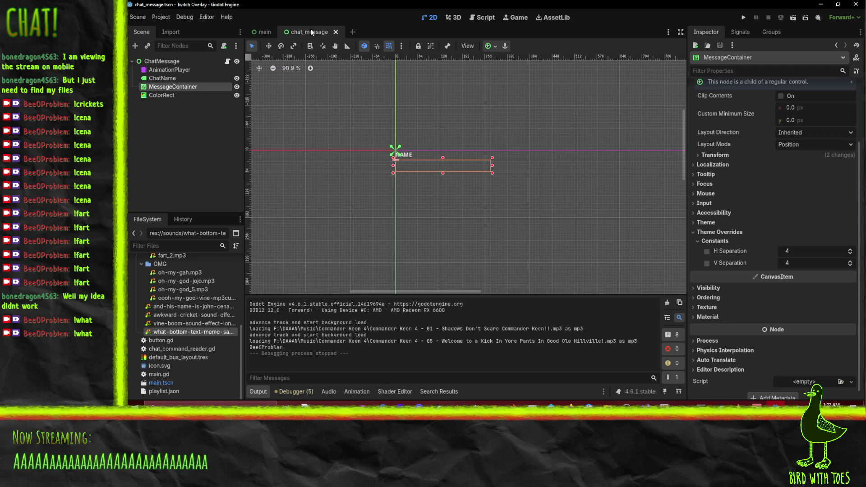
left_click(154, 61)
left_click(162, 86)
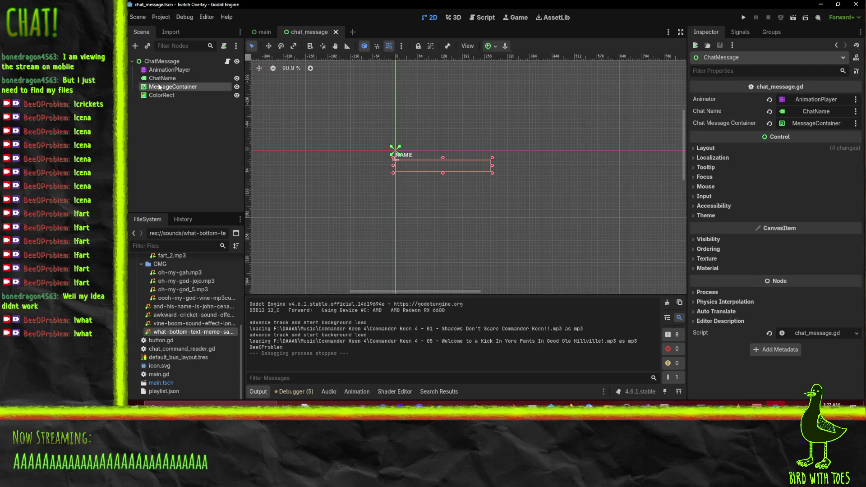
left_click(155, 61)
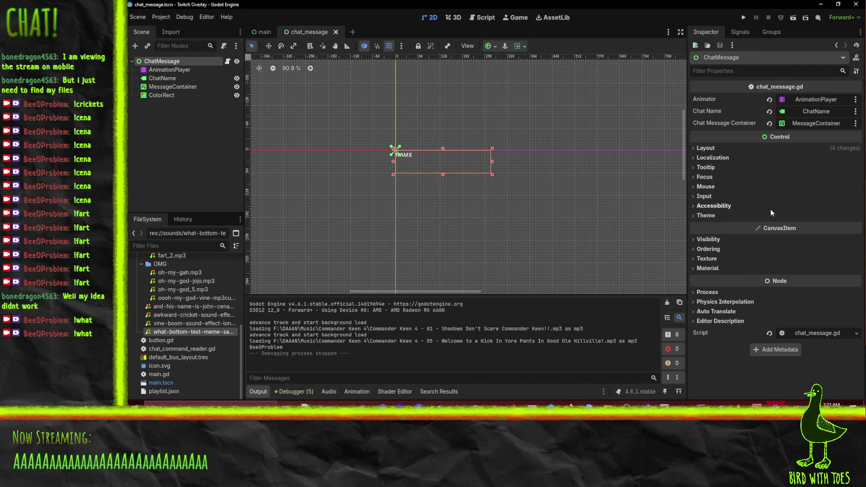
left_click(706, 149)
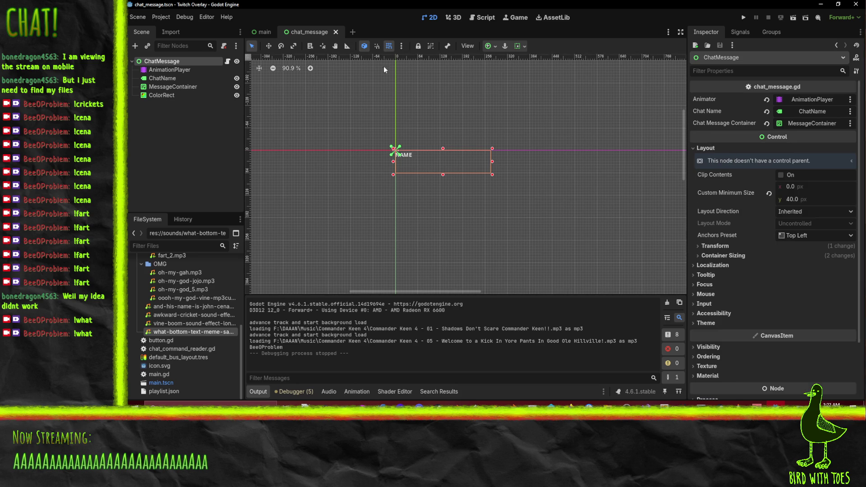
left_click(264, 31)
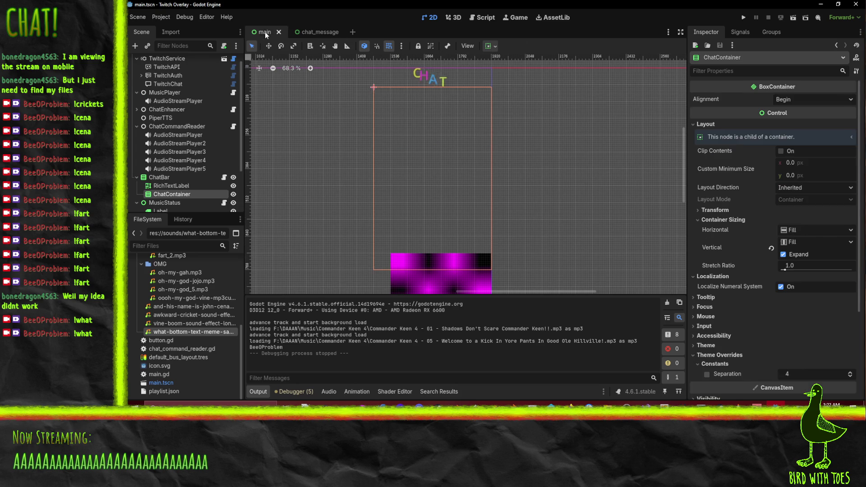
Change ChatContainer's node type from VBoxContainer to Control.
right_click(186, 194)
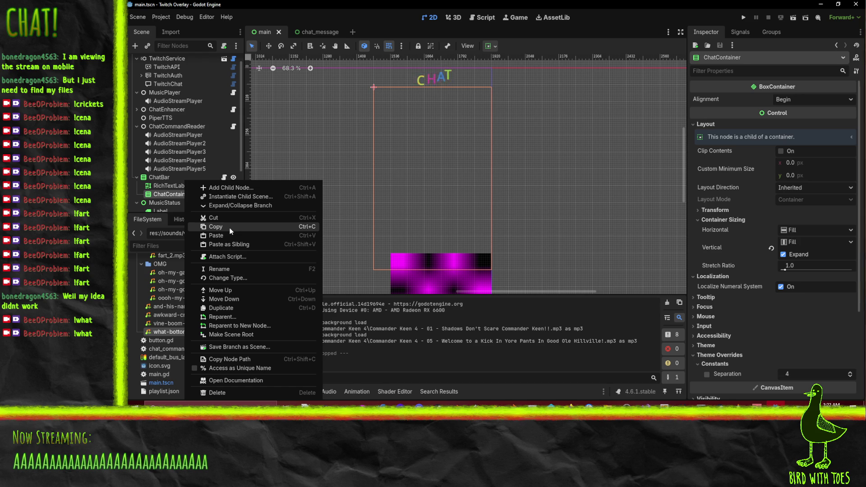
left_click(241, 279)
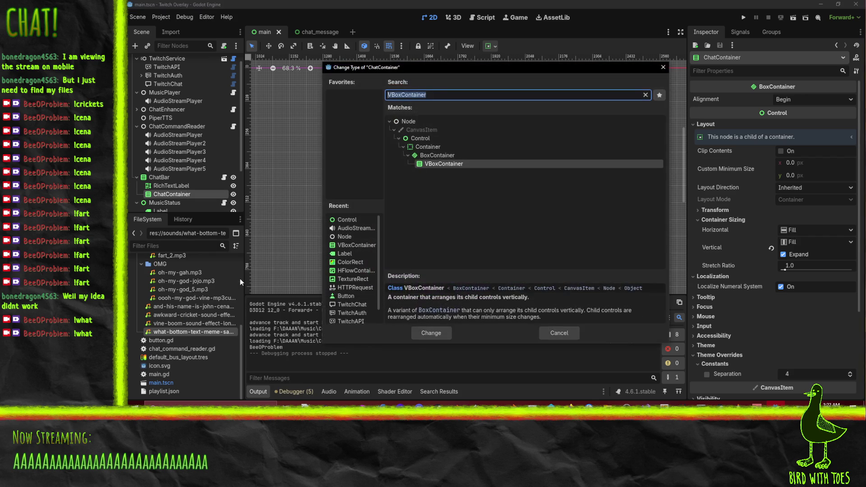
left_click(420, 138)
key("Return")
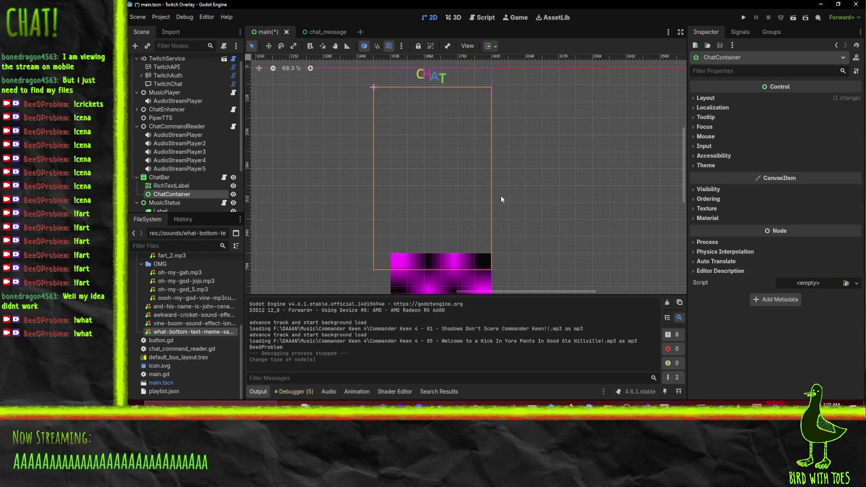
scroll(456, 180, "left", 3)
scroll(444, 175, "right", 1)
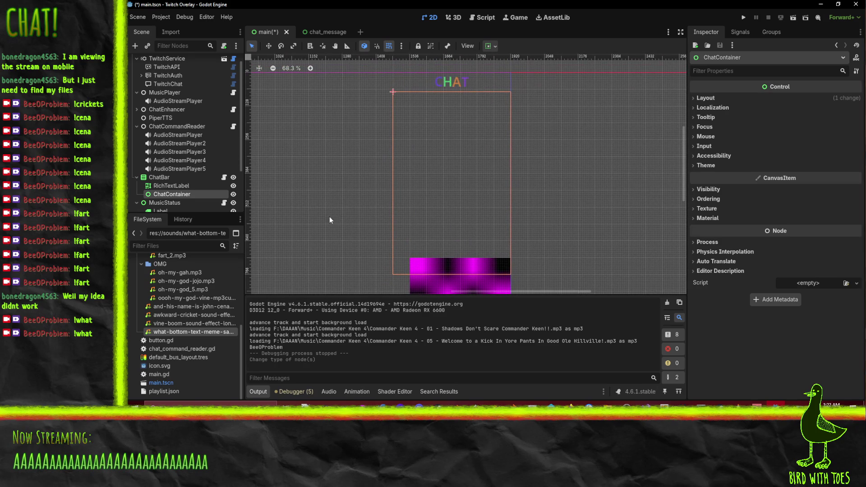
Run the overlay, confirm 'container' on line 23 is null at the break, and stop.
left_click(313, 32)
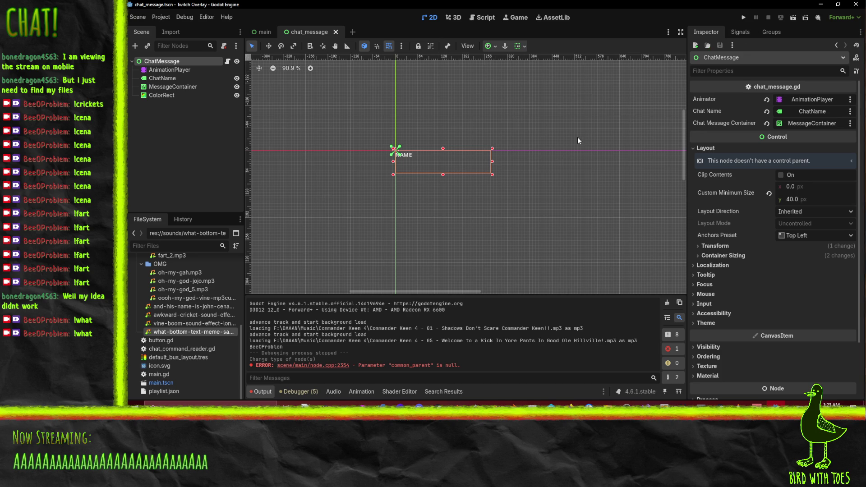
left_click(743, 18)
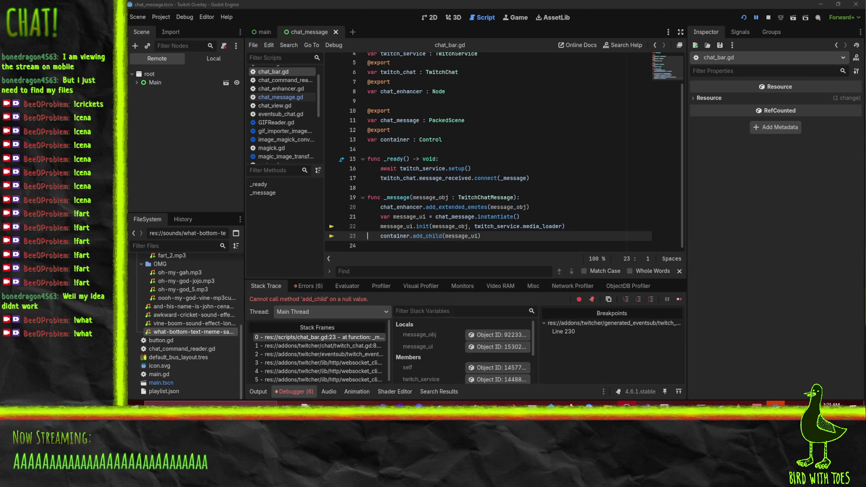
left_click(390, 236)
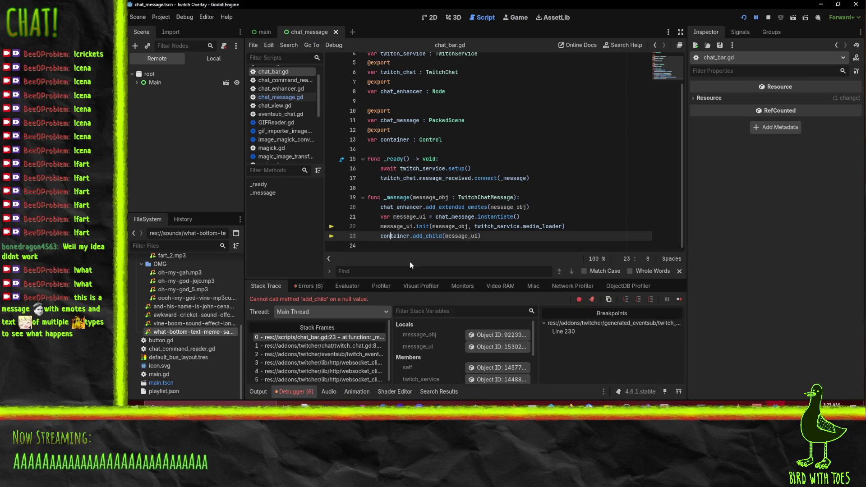
mouse_move(388, 237)
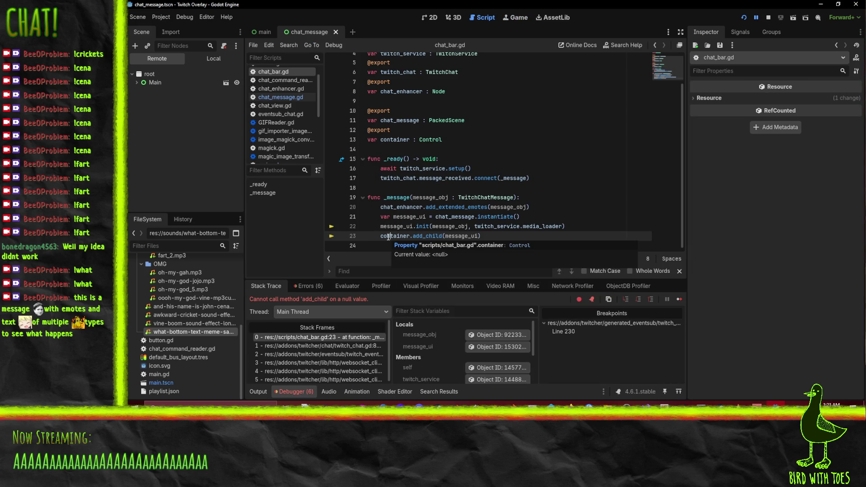
scroll(388, 237, "up", 2)
scroll(406, 223, "down", 2)
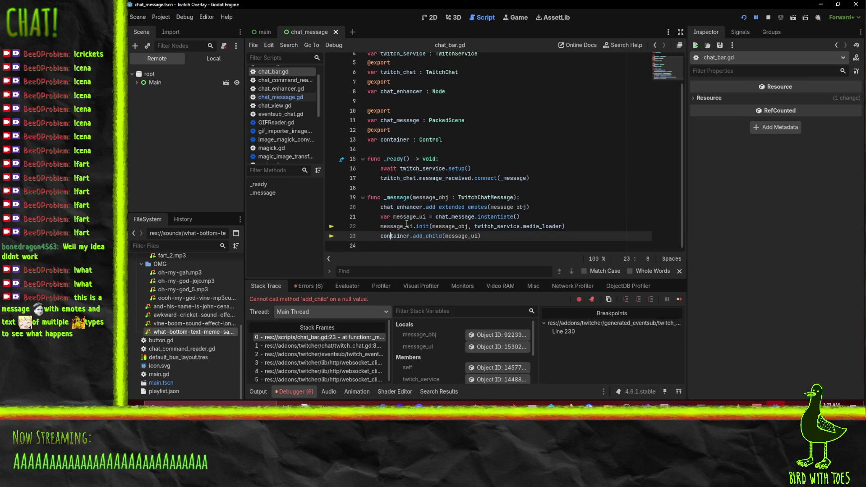
left_click(769, 19)
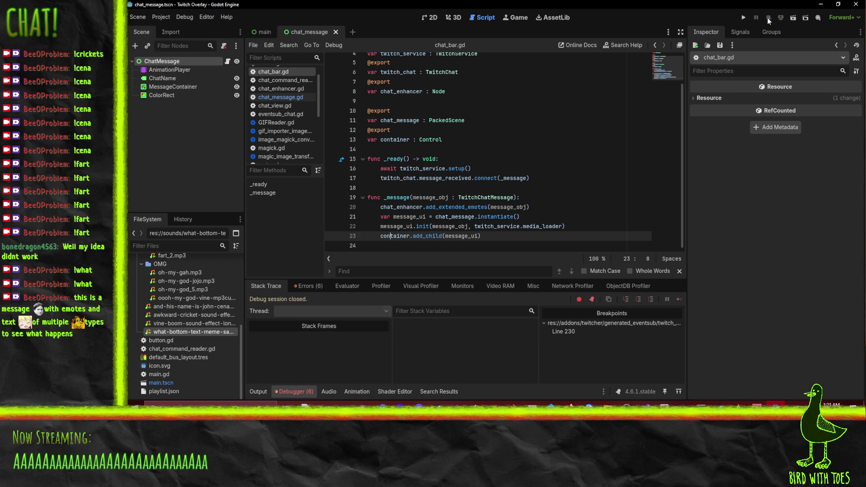
left_click(172, 64)
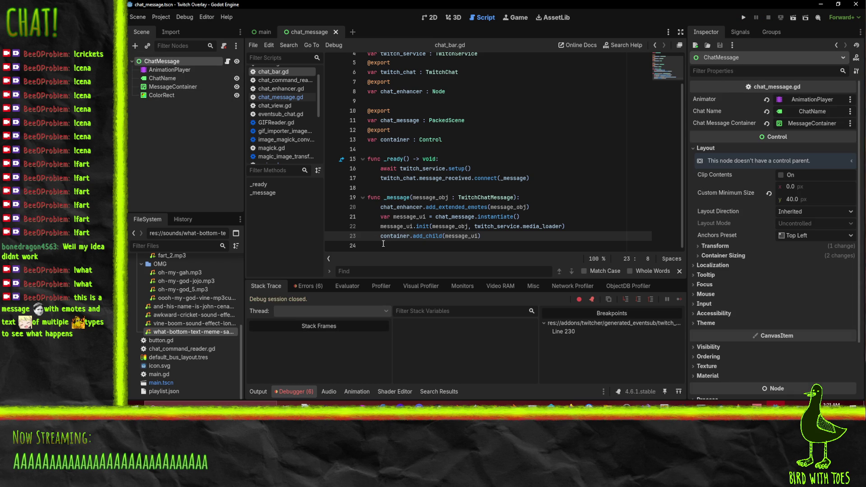
Highlight the uses of chat_enhancer and container in the script, then return to the main scene.
scroll(388, 242, "up", 2)
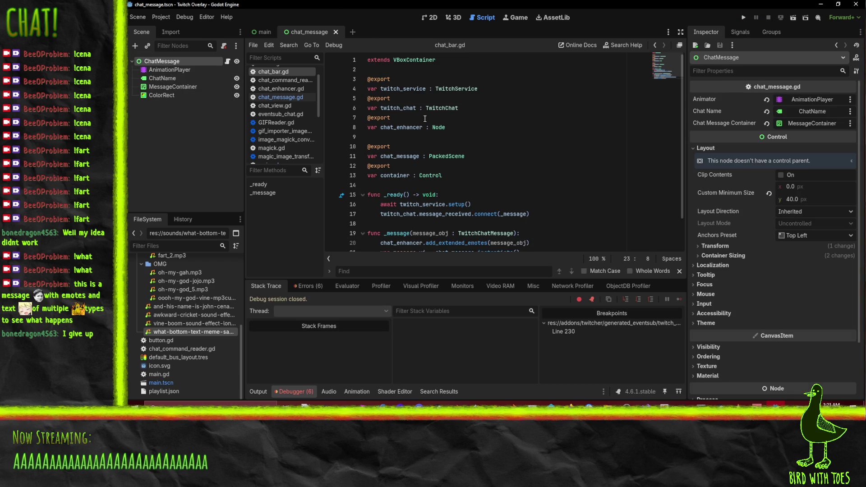
scroll(472, 136, "down", 2)
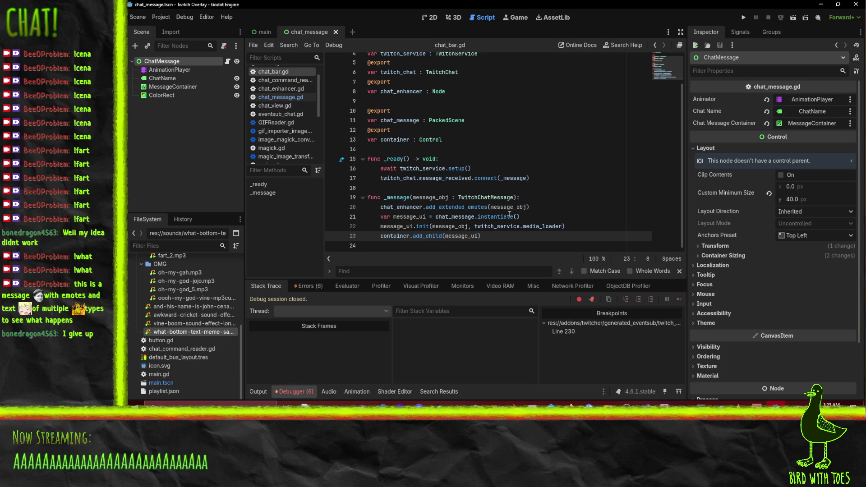
double_click(397, 209)
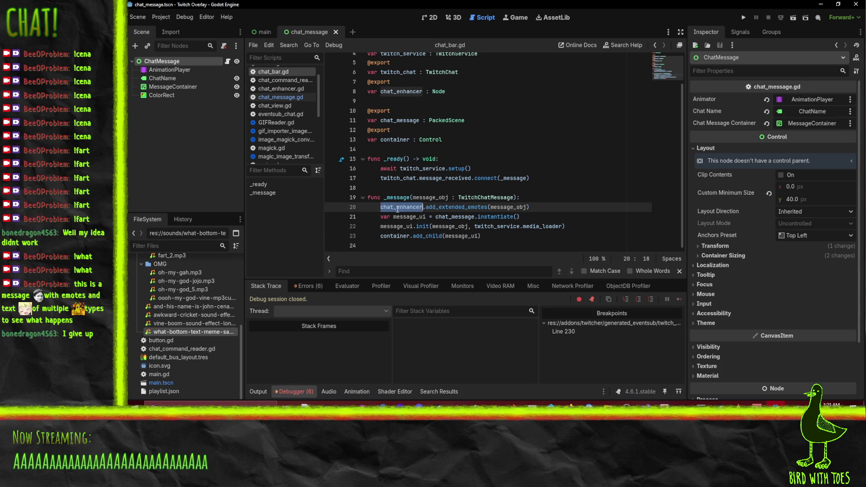
double_click(395, 236)
scroll(581, 202, "up", 2)
scroll(579, 204, "down", 2)
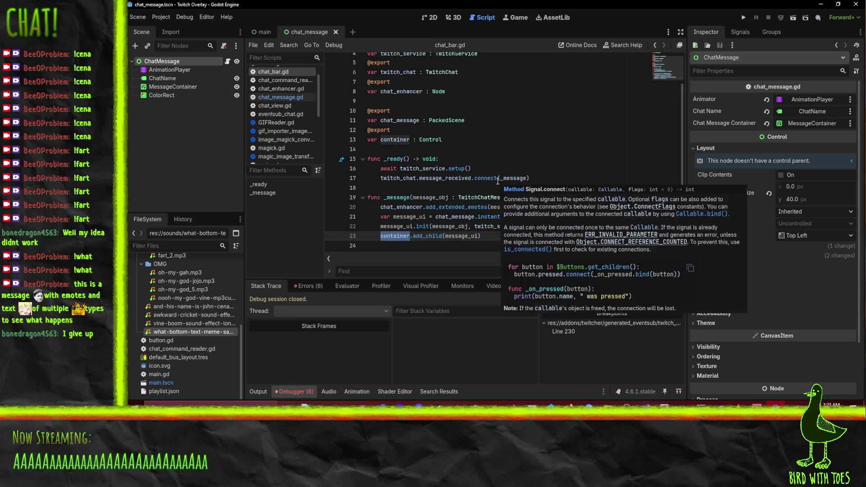
left_click(264, 32)
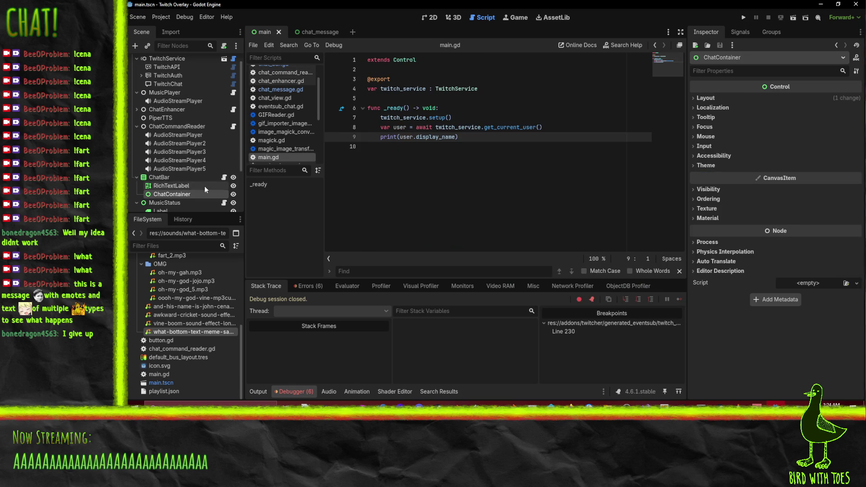
Assign ChatContainer to ChatBar's Container property and run the project with F5.
left_click(177, 169)
left_click(170, 179)
mouse_move(171, 194)
left_mouse_down()
mouse_move(203, 178)
mouse_move(823, 163)
left_mouse_up()
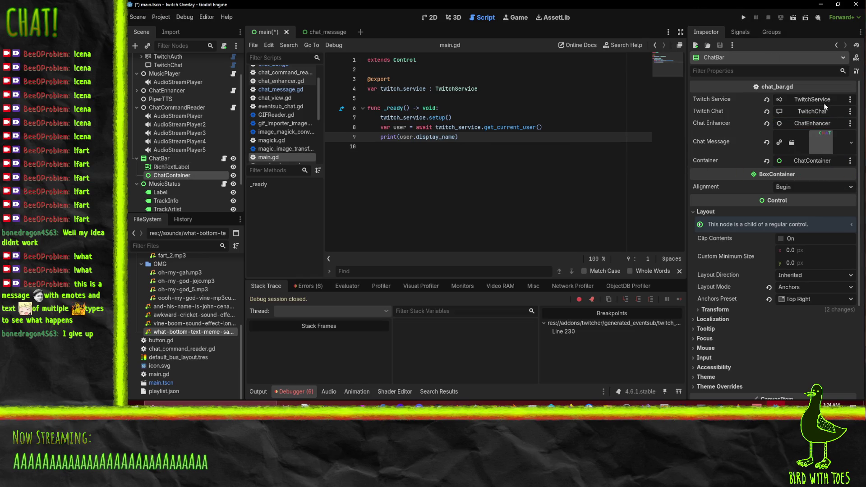
key("F5")
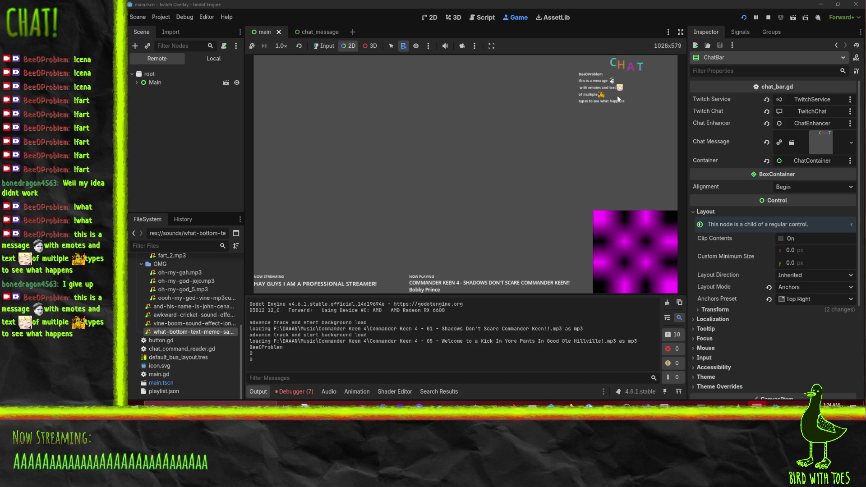
Inspect the running message's nodes: the 'this is a message' label, an emote, and 'with emotes and text'.
right_click(592, 81)
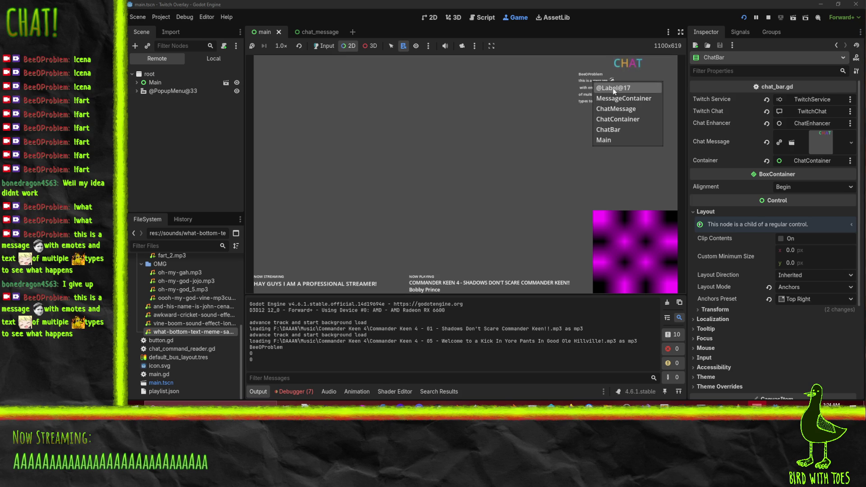
left_click(613, 88)
right_click(611, 78)
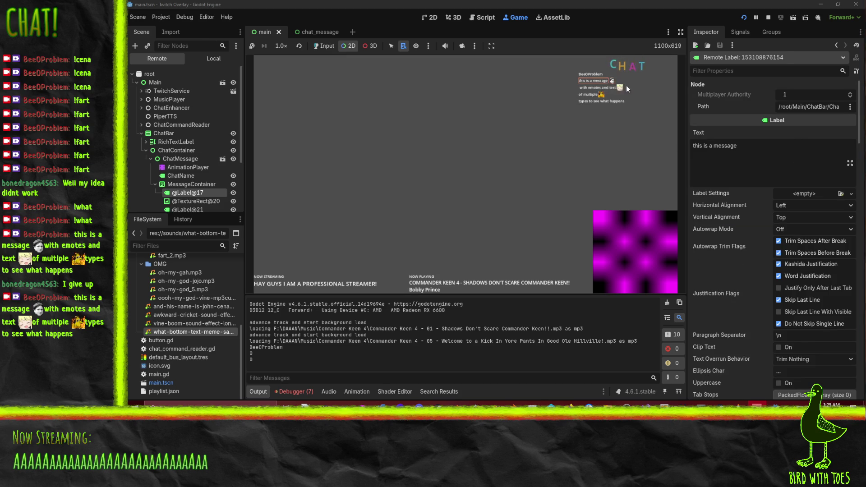
left_click(626, 85)
right_click(616, 90)
left_click(617, 89)
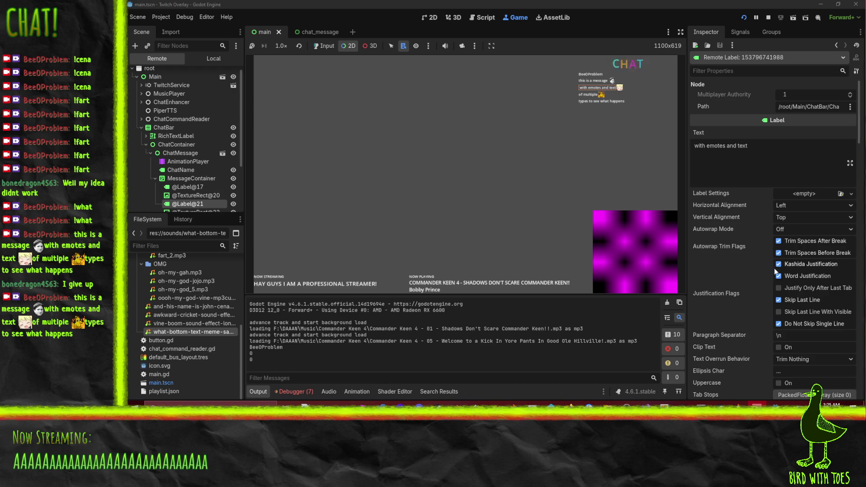
Set that label's Autowrap Mode to Word, revert it to Off, and stop the game.
left_click(804, 229)
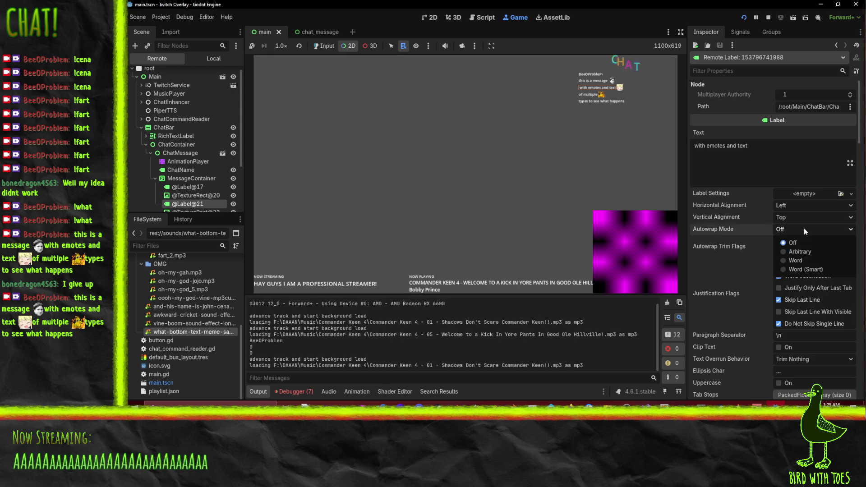
left_click(791, 261)
left_click(590, 174)
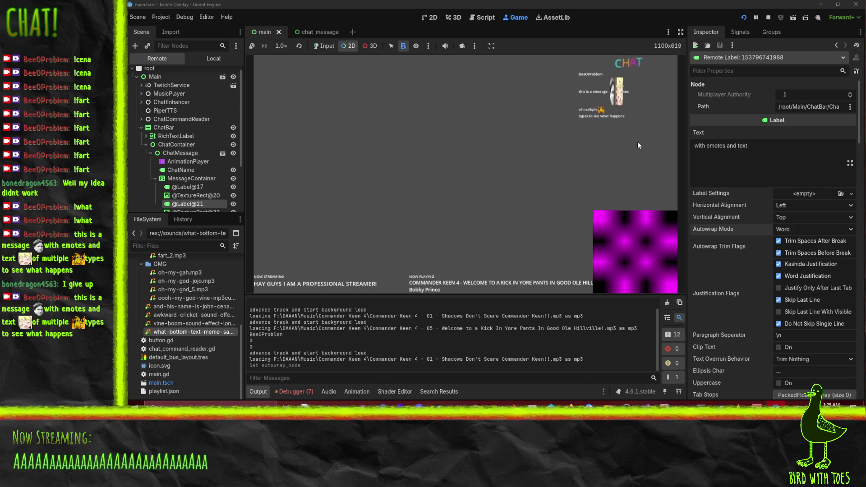
left_click(807, 230)
left_click(800, 242)
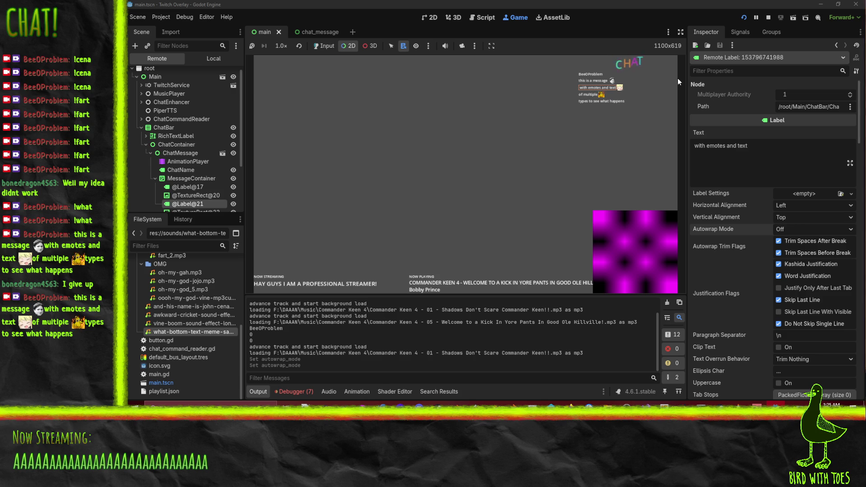
left_click(769, 18)
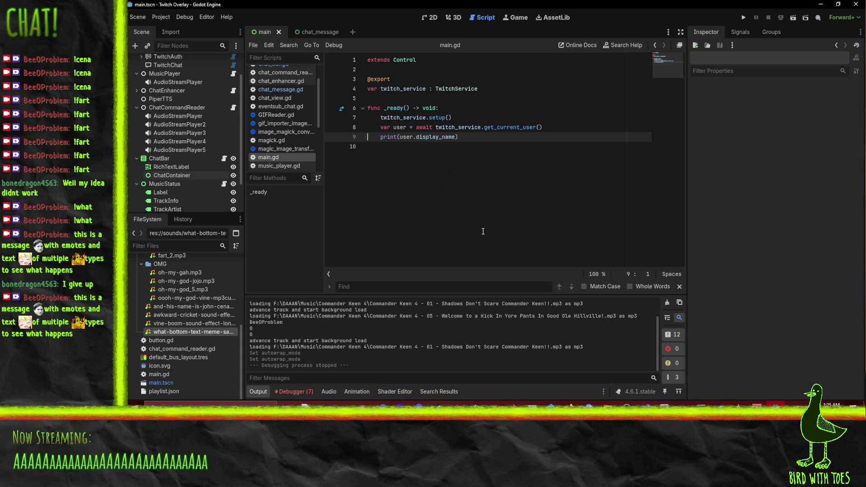
left_click(315, 32)
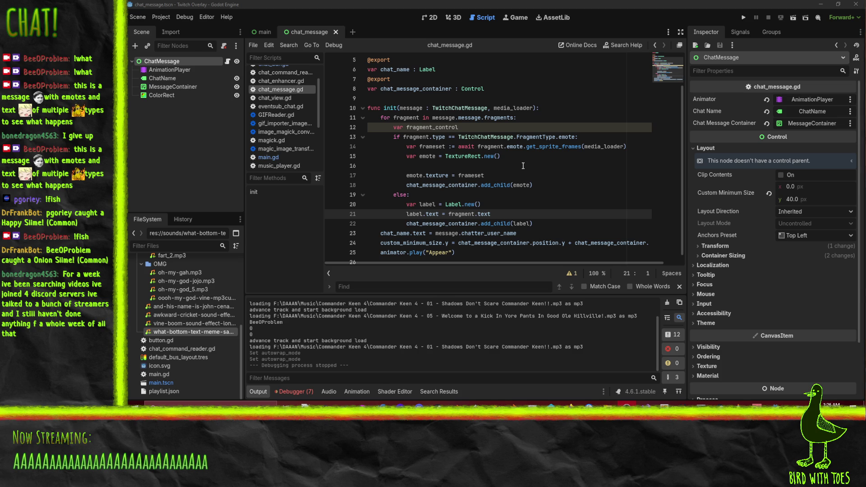
scroll(159, 309, "up", 5)
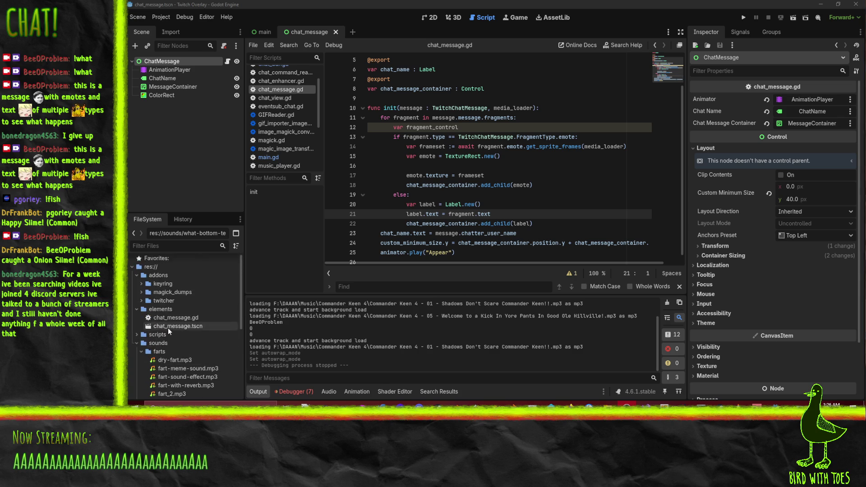
scroll(179, 364, "up", 3)
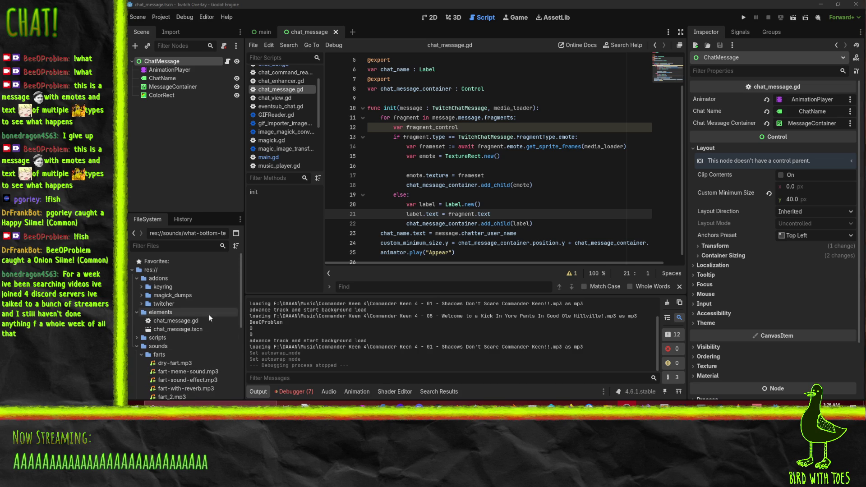
right_click(149, 270)
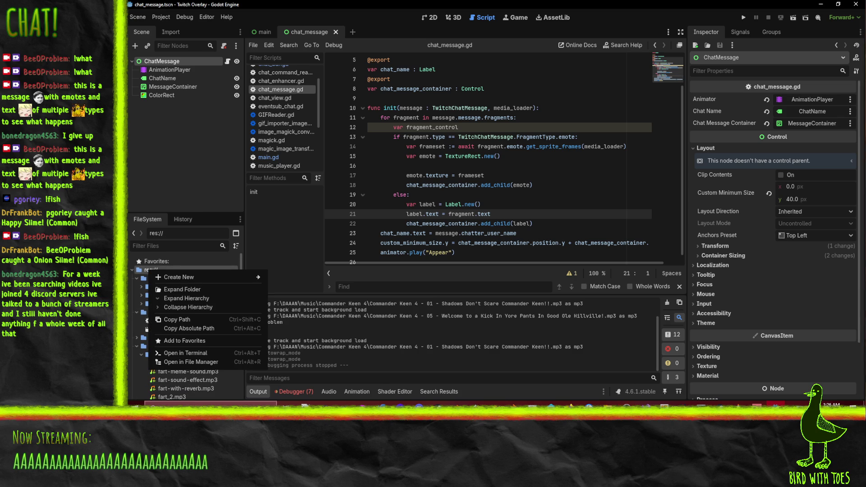
mouse_move(221, 281)
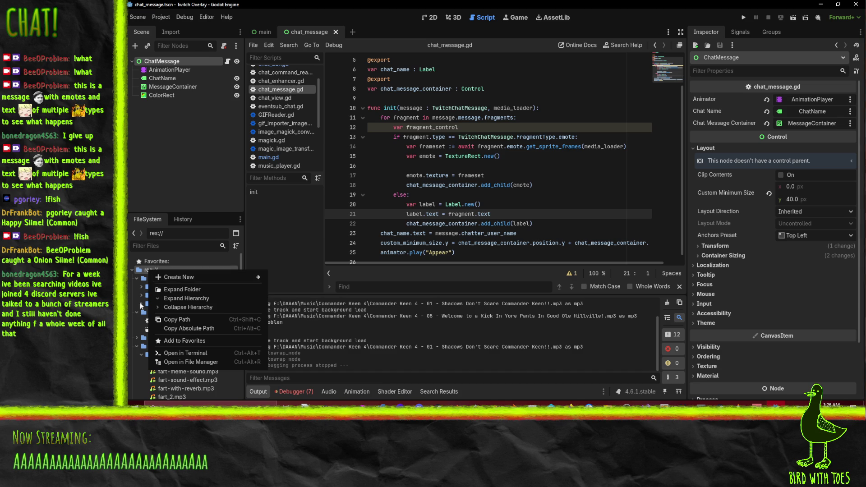
left_click(131, 322)
scroll(169, 277, "down", 1)
scroll(169, 276, "up", 1)
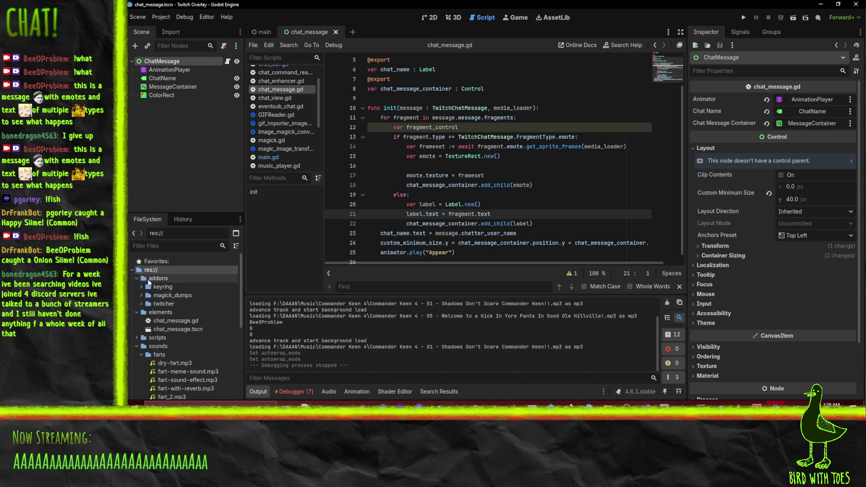
right_click(148, 271)
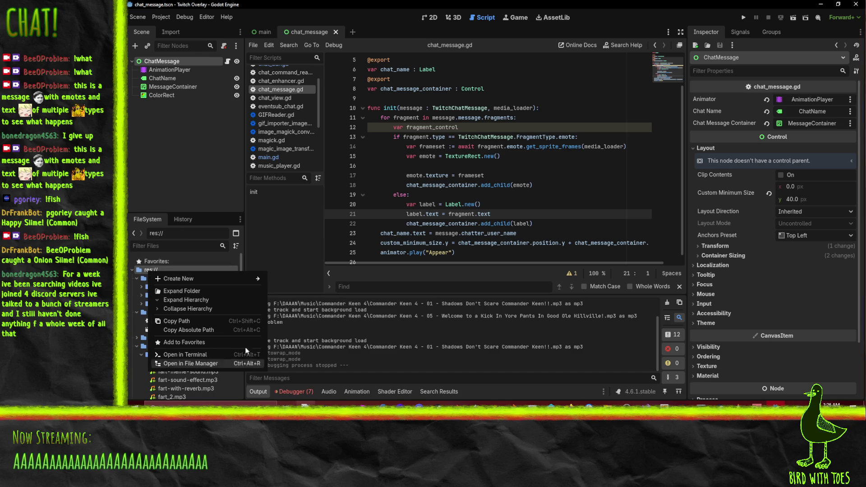
mouse_move(199, 282)
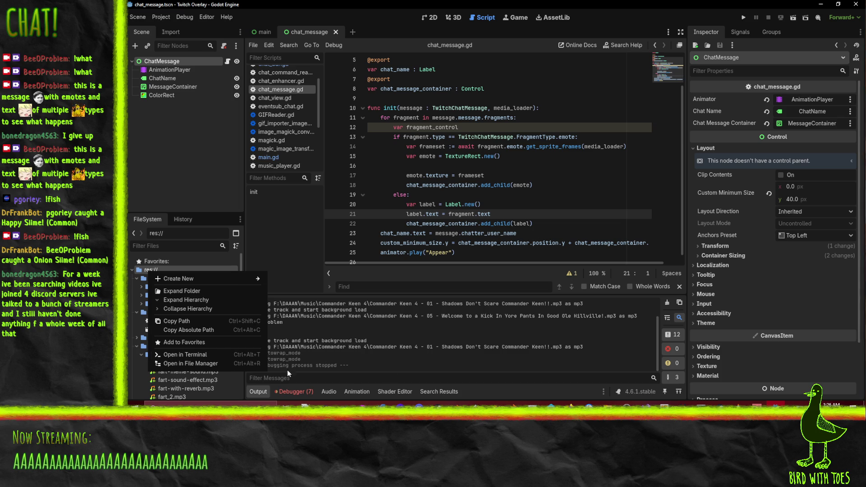
key("Escape")
left_click(139, 17)
mouse_move(167, 20)
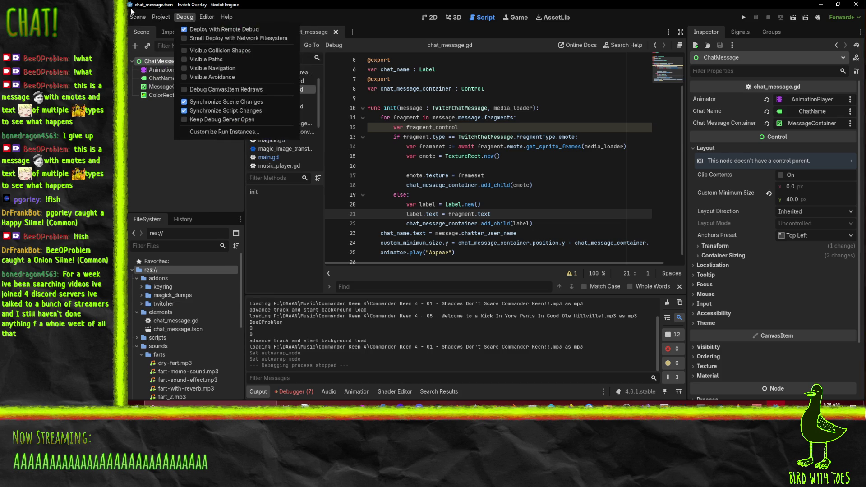
mouse_move(134, 18)
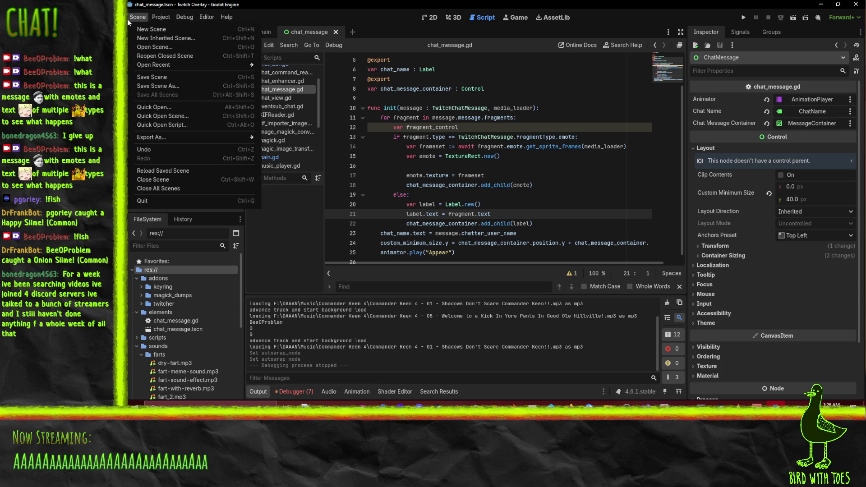
left_click(128, 20)
scroll(173, 328, "down", 3)
scroll(173, 328, "up", 3)
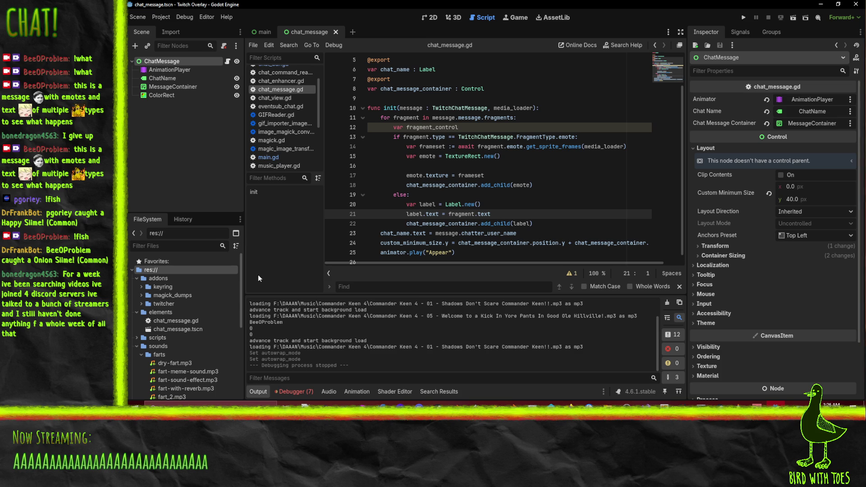
left_click(540, 210)
mouse_move(583, 245)
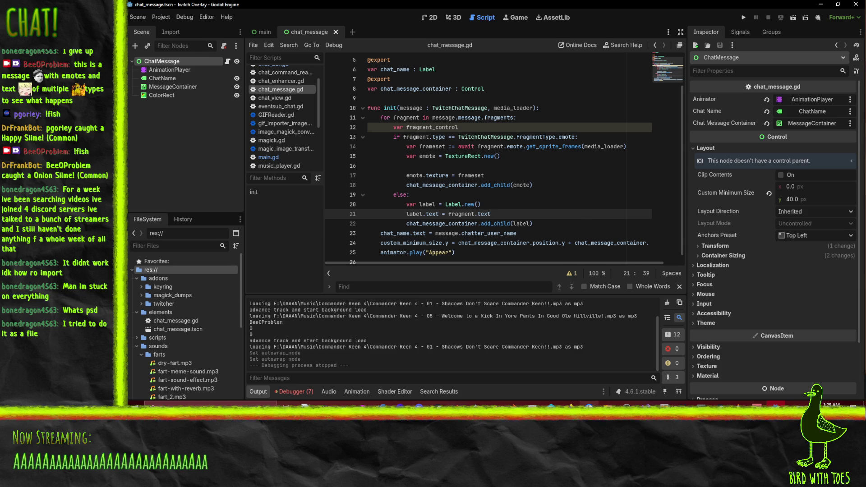
left_click(606, 402)
left_click(611, 380)
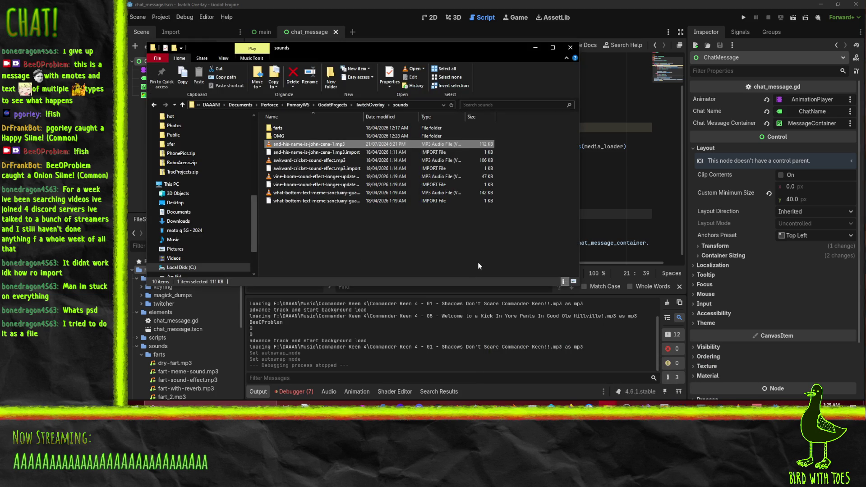
Browse the sounds folder: select the john-cena MP3, open OMG, go back, and hide Explorer.
left_click(431, 254)
left_click(269, 144)
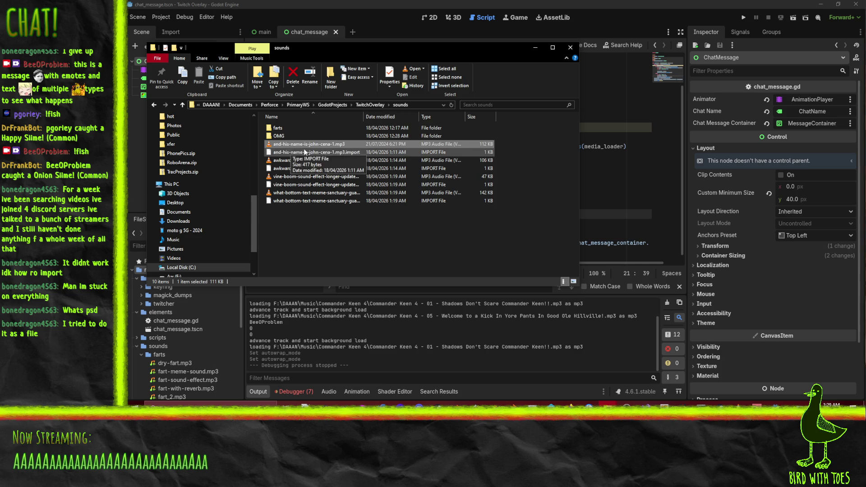
left_click(289, 137)
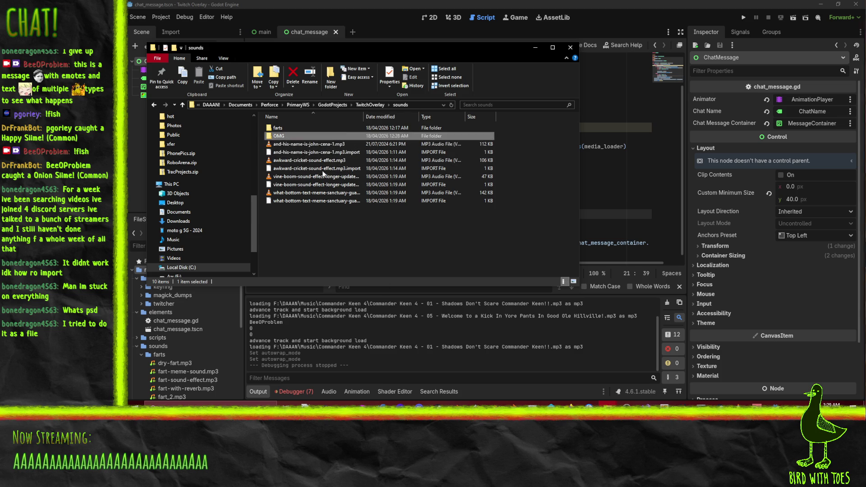
double_click(290, 137)
left_click(374, 104)
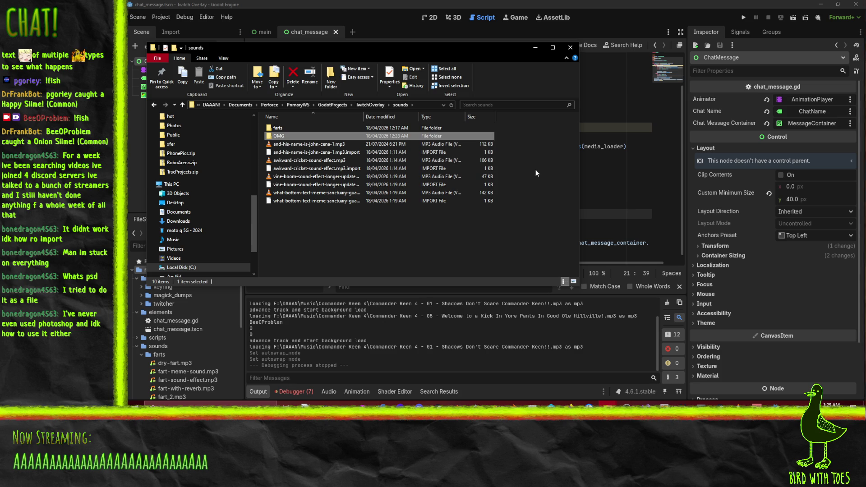
left_click(535, 48)
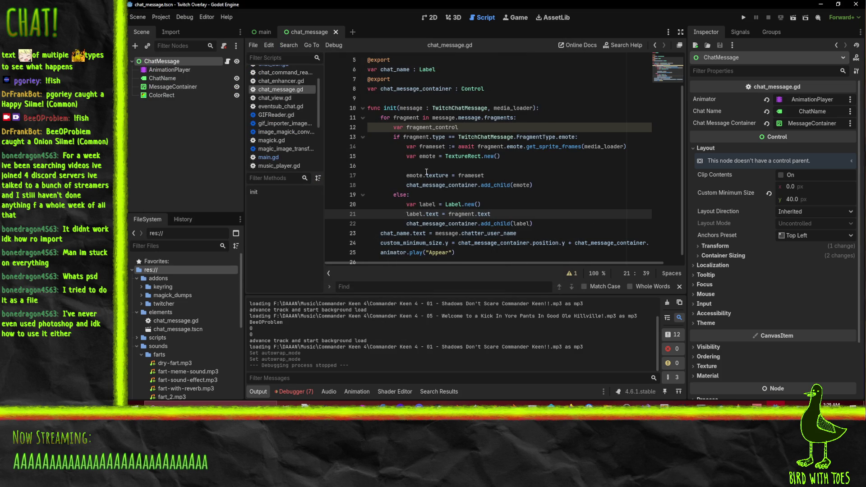
Move the cursor through lines 12–17 of chat_message.gd to review the fragment loop.
mouse_move(427, 173)
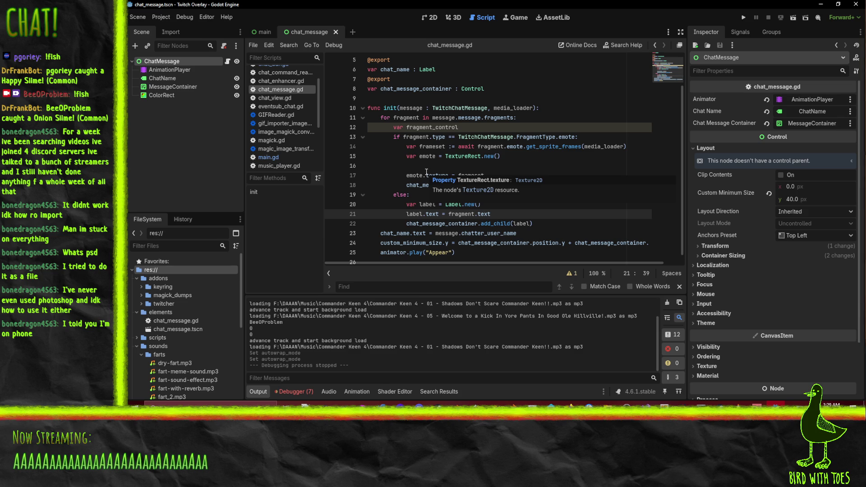
left_click(418, 167)
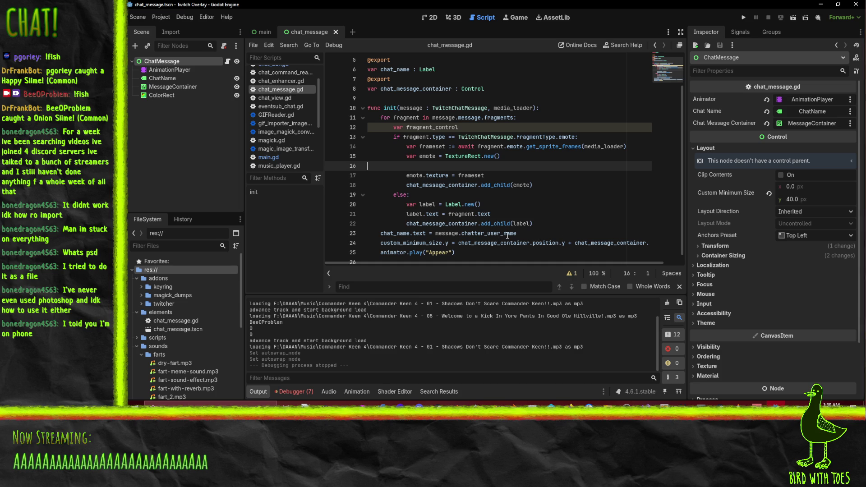
mouse_move(507, 235)
left_click(568, 176)
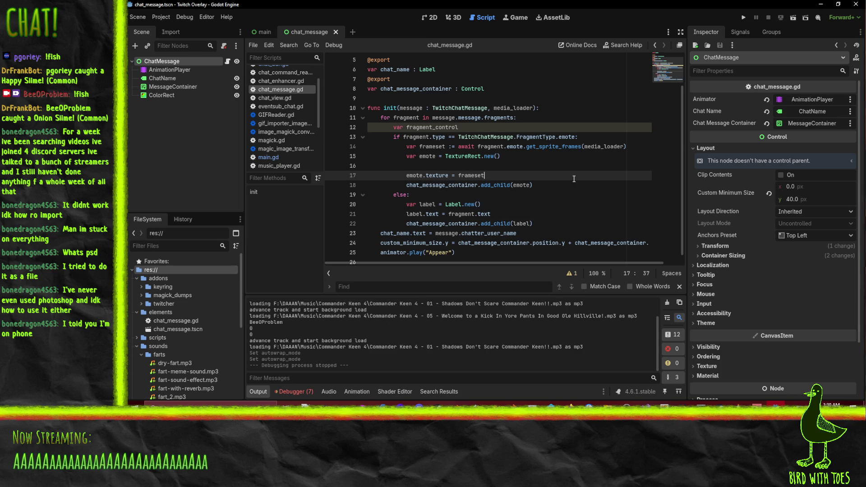
left_click(530, 197)
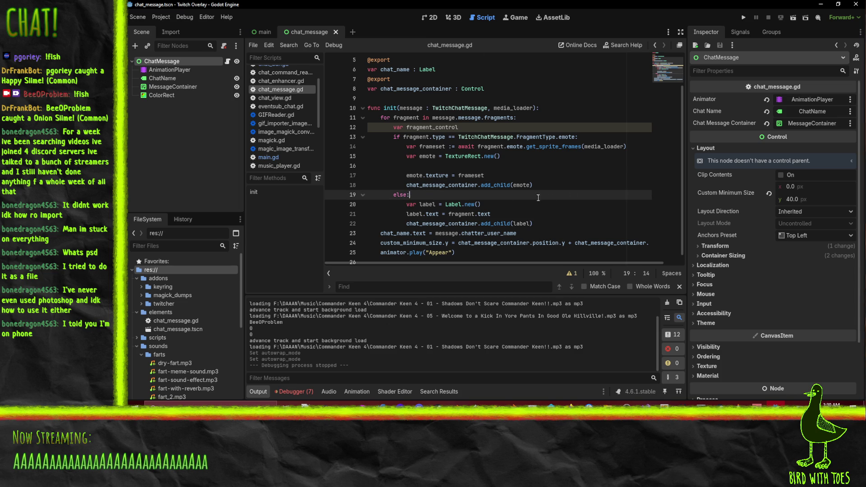
left_click(541, 157)
key("Up")
key("Up")
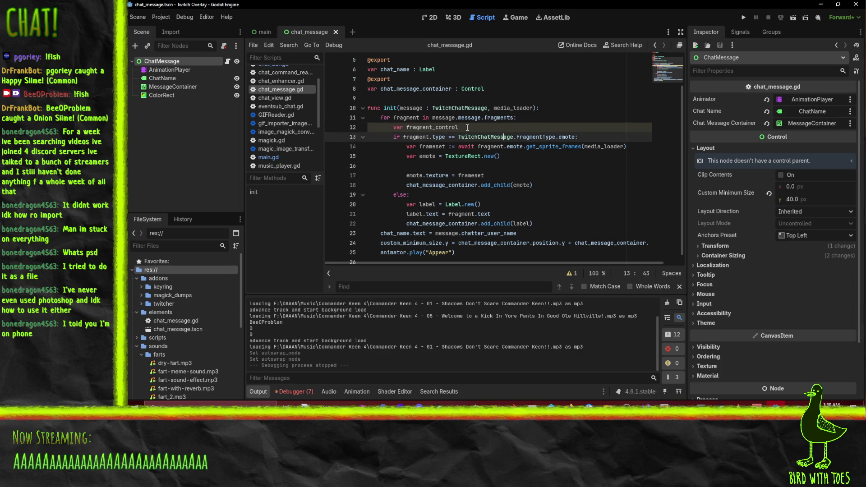
key("Up")
scroll(534, 185, "up", 1)
key("Home")
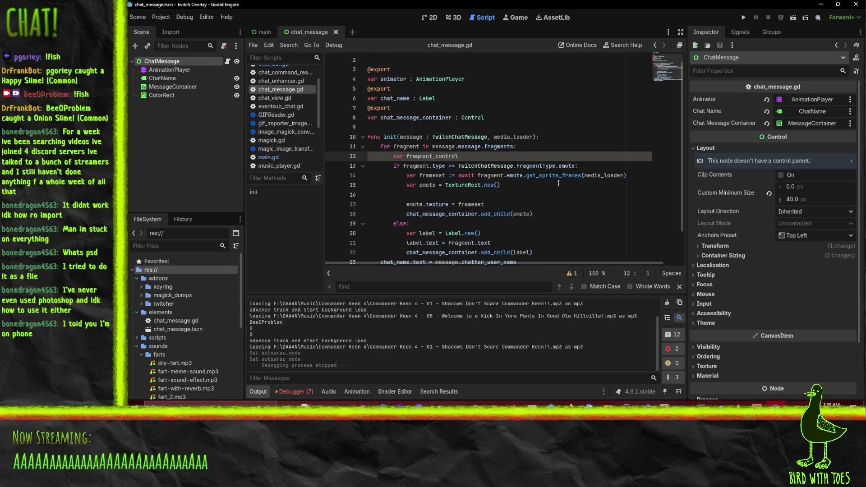
scroll(558, 183, "down", 1)
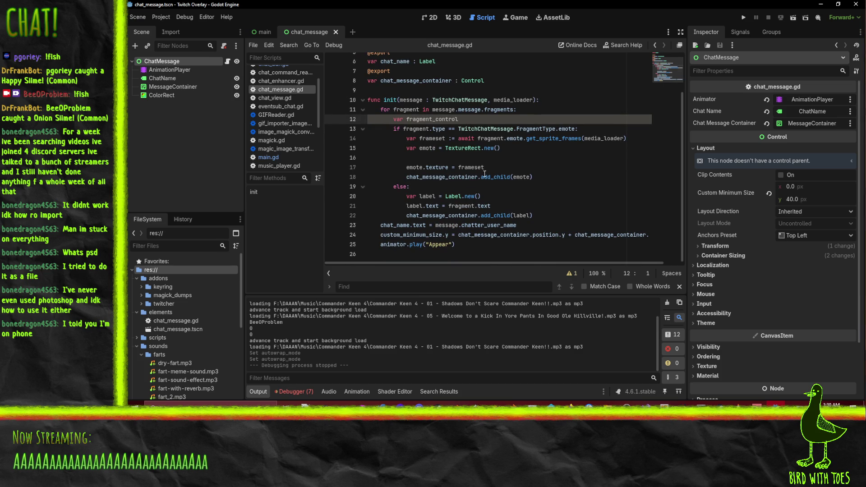
Insert a new indented line under the else: line, above the Label creation.
left_click(446, 205)
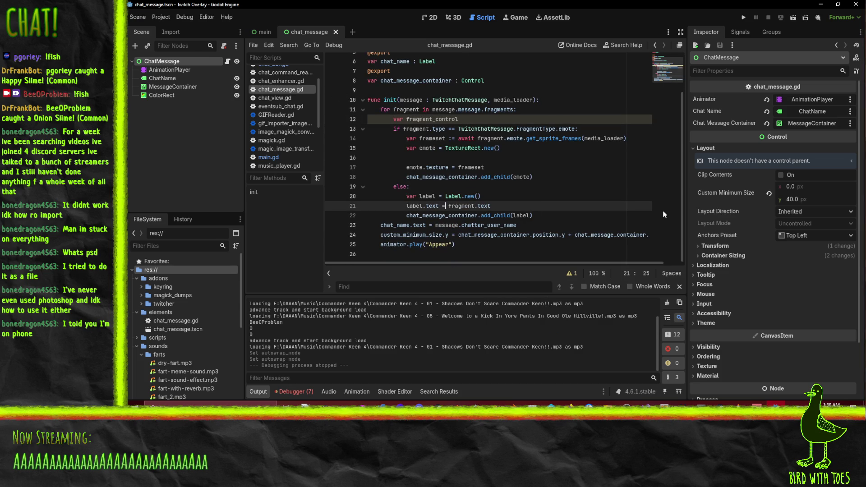
key("Up")
key("End")
key("Up")
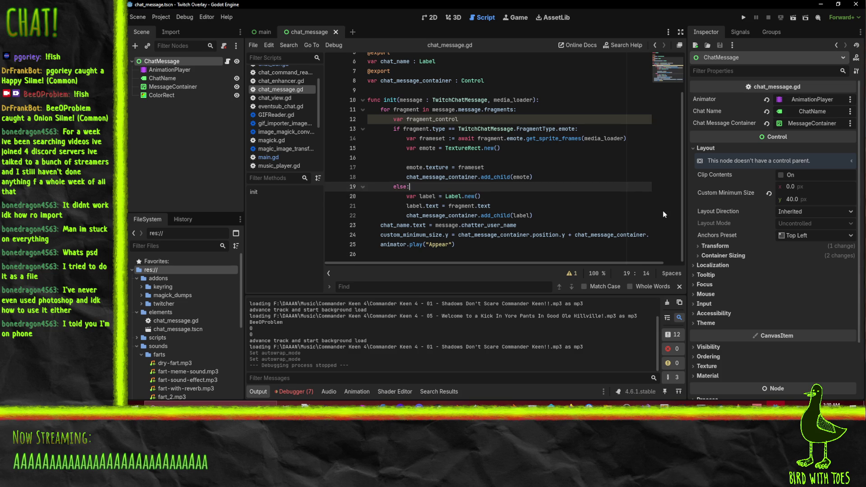
key("Return")
Type 'for word in fragment.text.split(" "):' and indent lines 21–23 beneath it.
type("for wor")
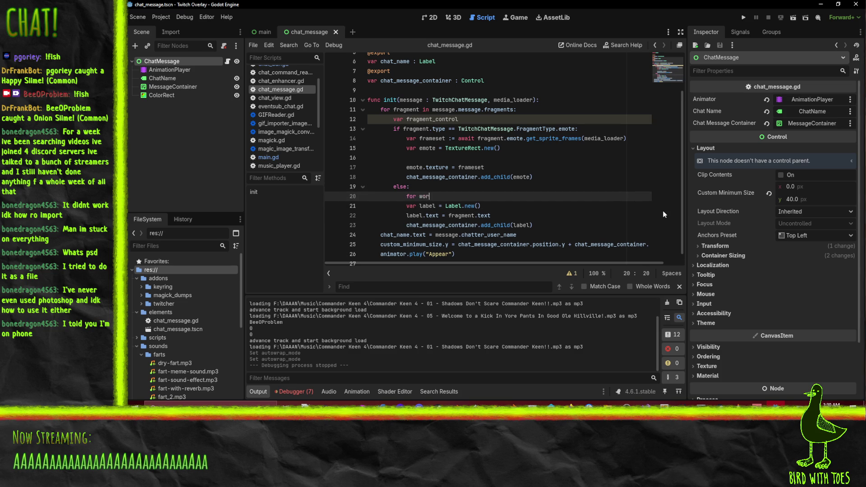
type("d in fragm")
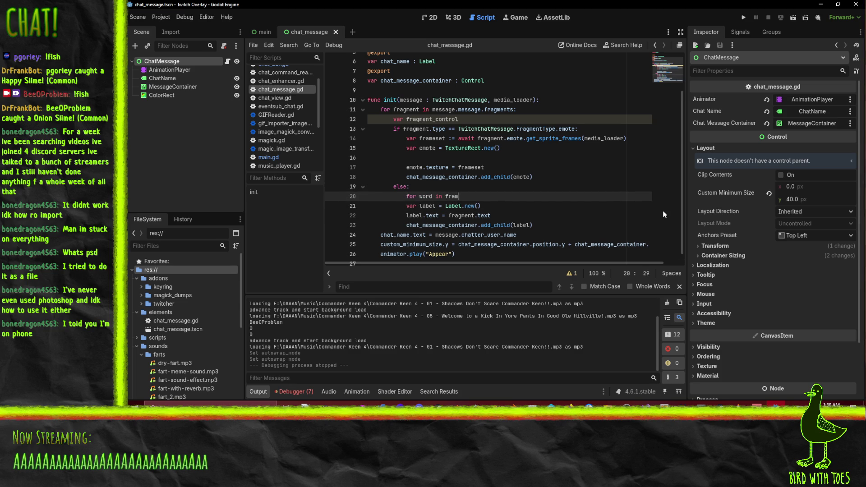
type("ent.text.spli")
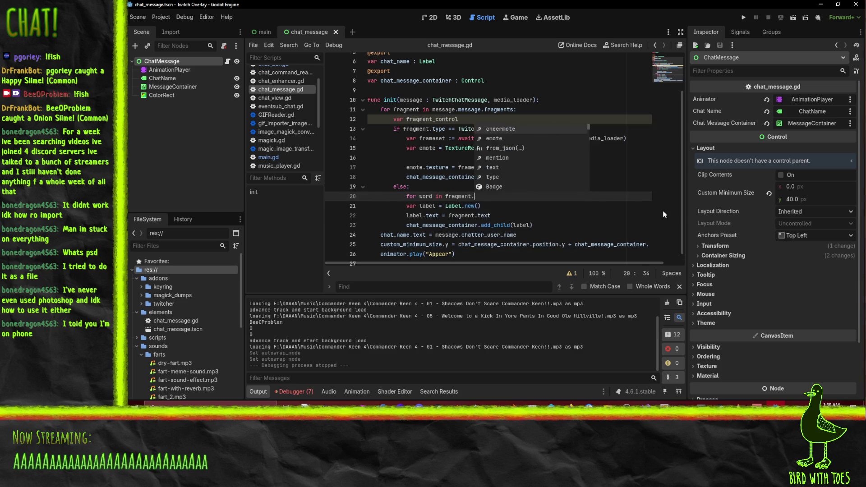
type("t(\" ")
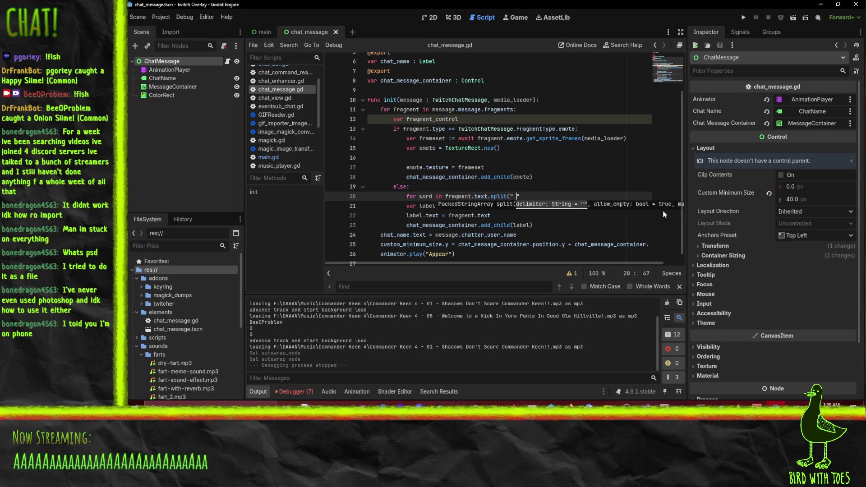
type("\"):")
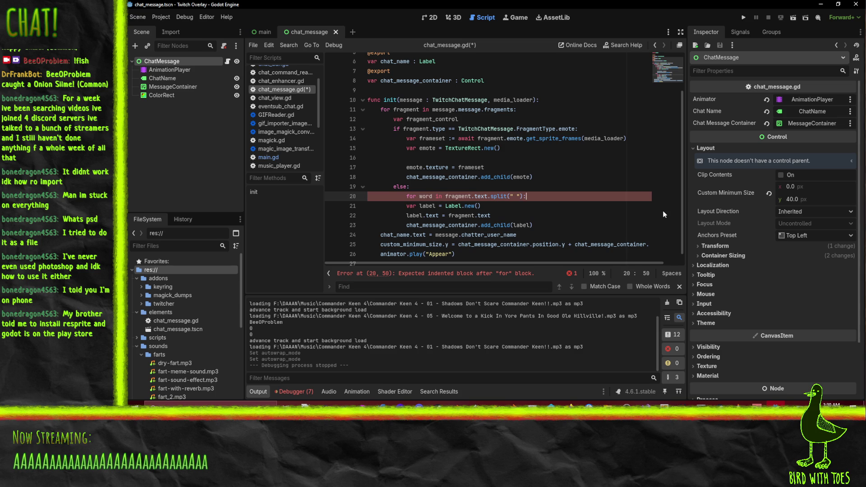
key("Down")
key("Home")
key("shift+Down")
key("shift+Down")
key("shift+Down")
key("Tab")
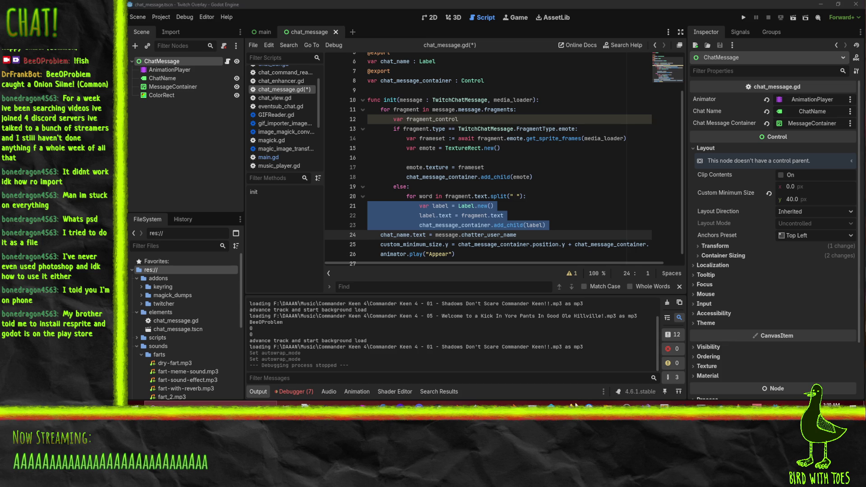
Open godotengine.org in a new Firefox tab and go to its download page.
mouse_move(713, 420)
left_click(502, 375)
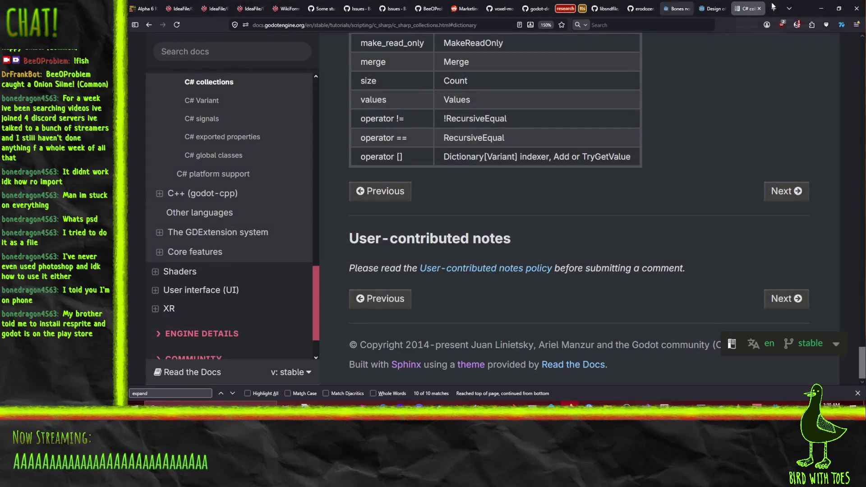
left_click(773, 9)
type("godotengine.org/")
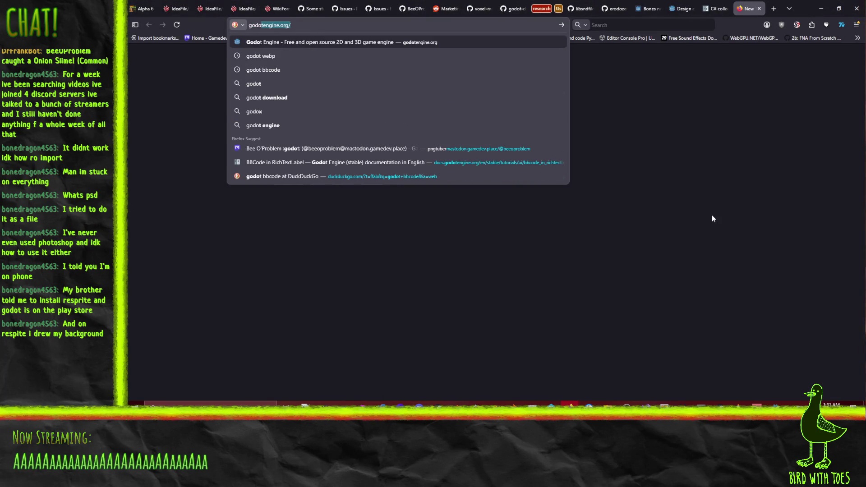
key("Return")
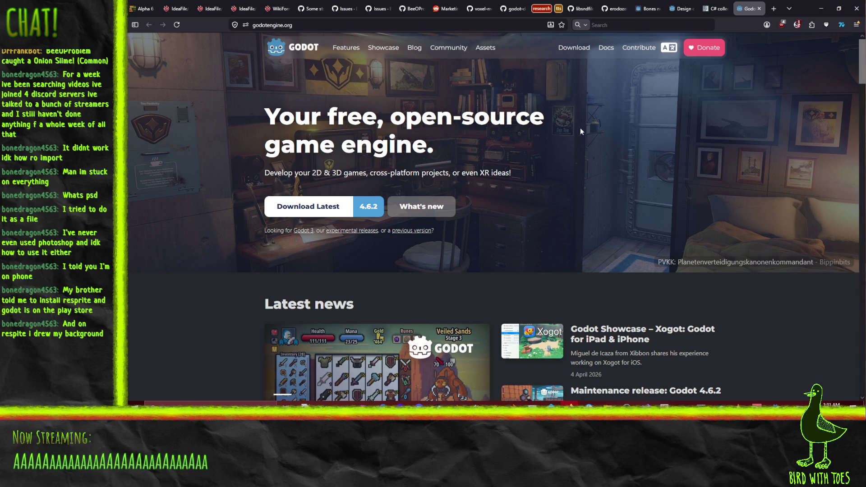
left_click(574, 47)
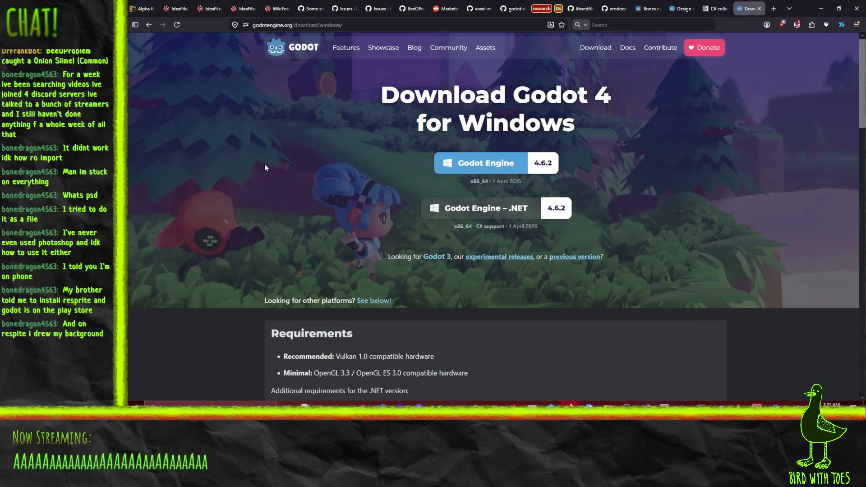
Scroll through the Godot 4 Windows download page.
scroll(612, 97, "down", 2)
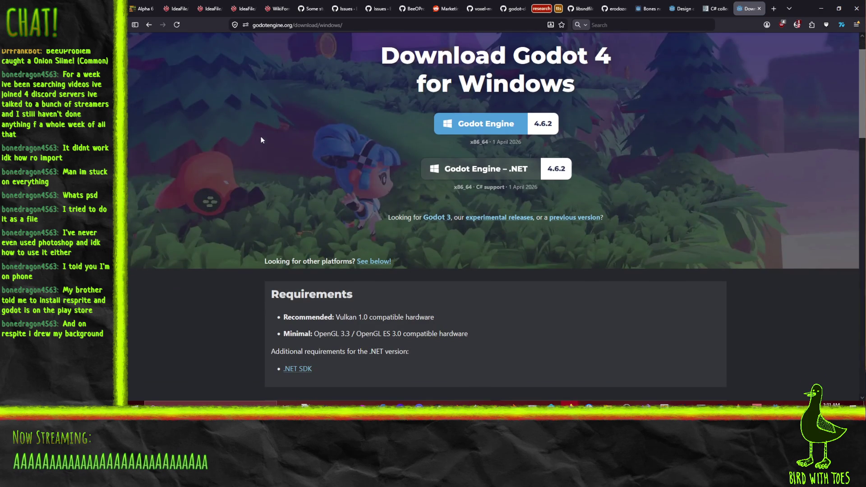
scroll(594, 114, "down", 5)
scroll(591, 114, "up", 4)
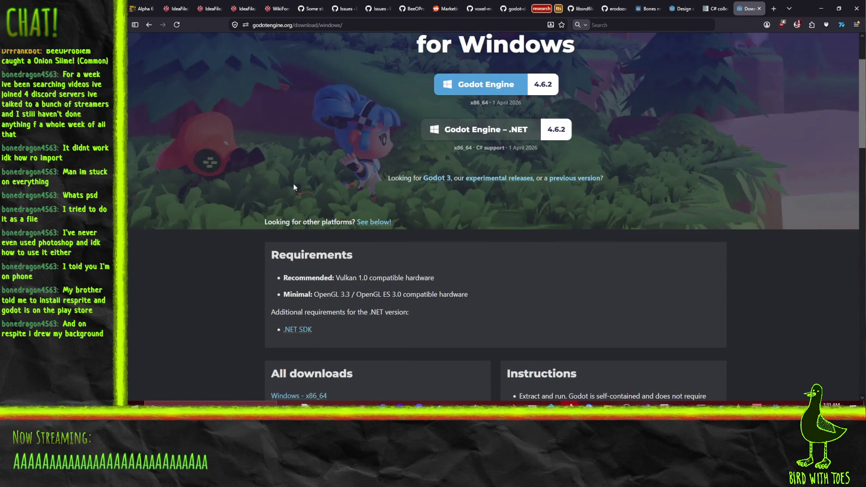
scroll(252, 188, "down", 4)
scroll(212, 188, "down", 4)
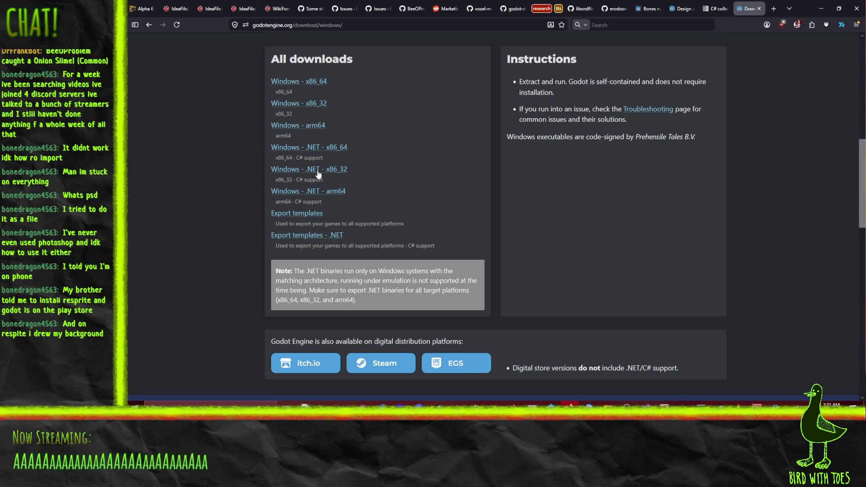
scroll(302, 183, "down", 3)
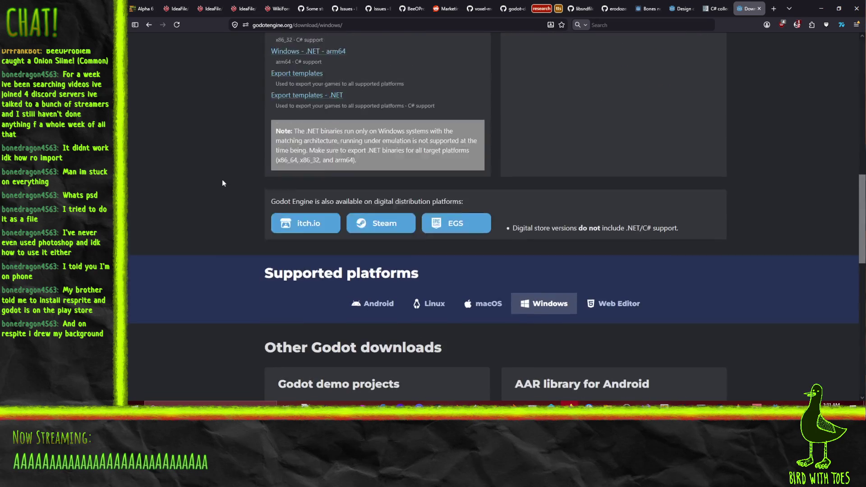
scroll(218, 177, "up", 3)
scroll(212, 177, "down", 3)
scroll(207, 176, "down", 3)
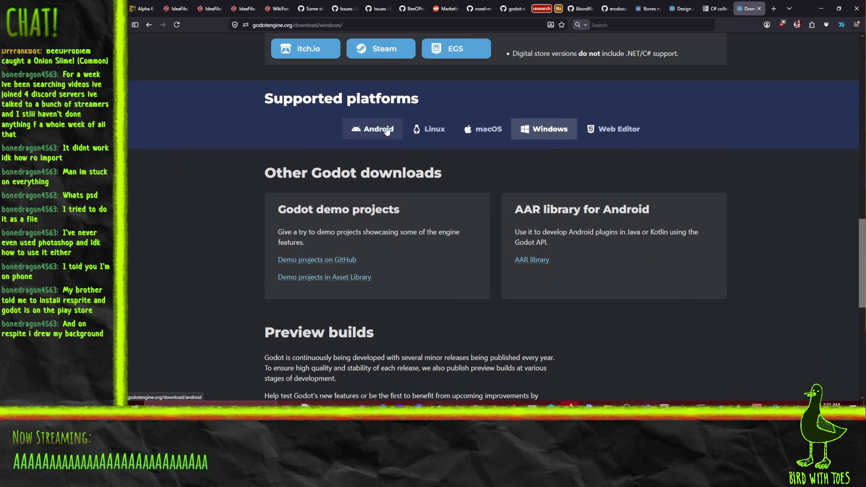
View the Android download page, return to Windows, and close the download tab.
left_click(356, 130)
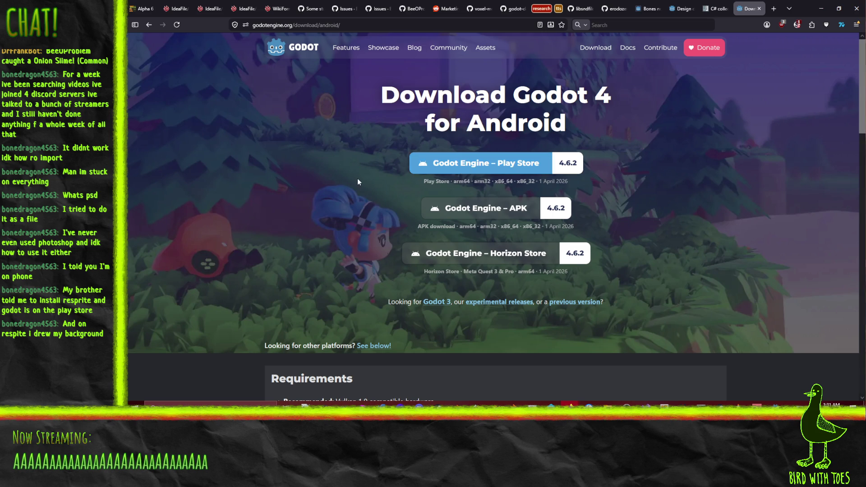
scroll(651, 181, "down", 1)
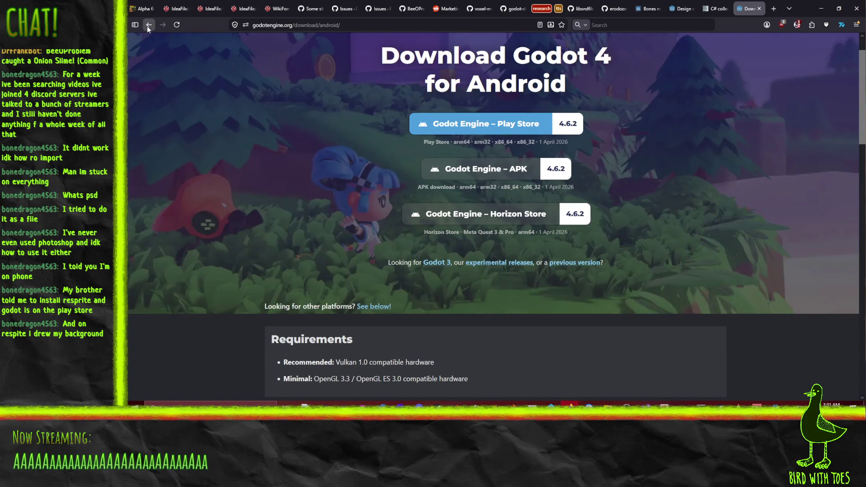
left_click(148, 26)
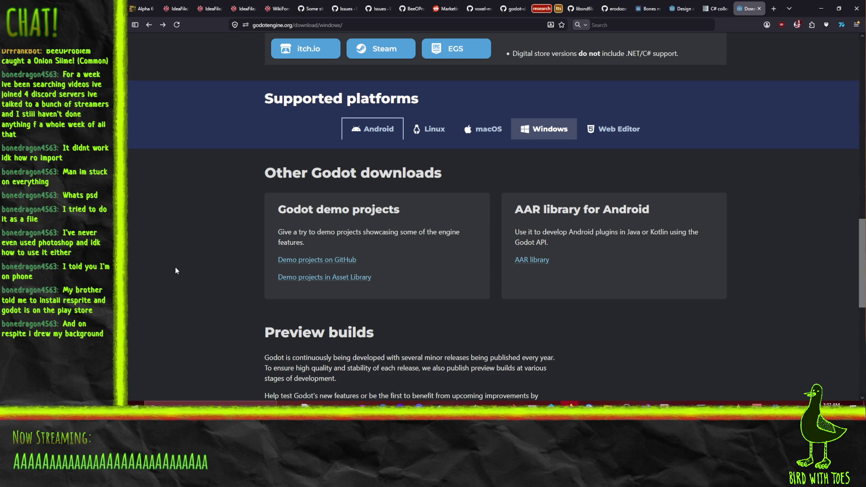
scroll(472, 238, "up", 3)
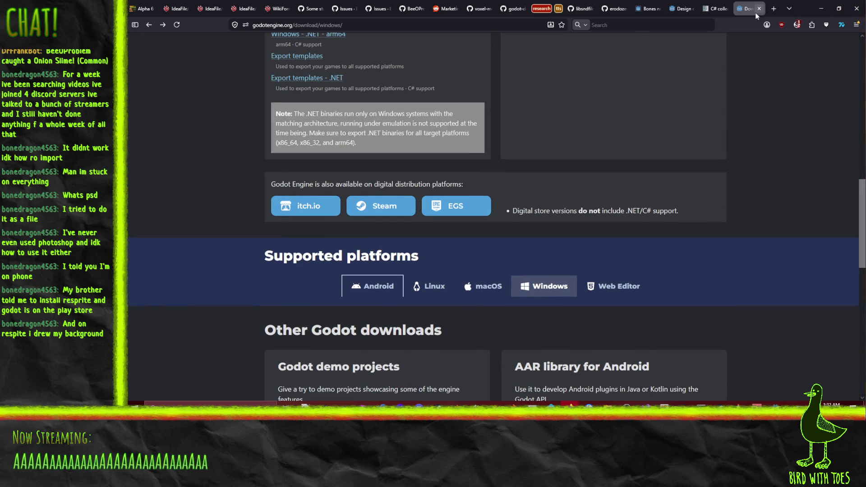
left_click(759, 9)
left_click(837, 9)
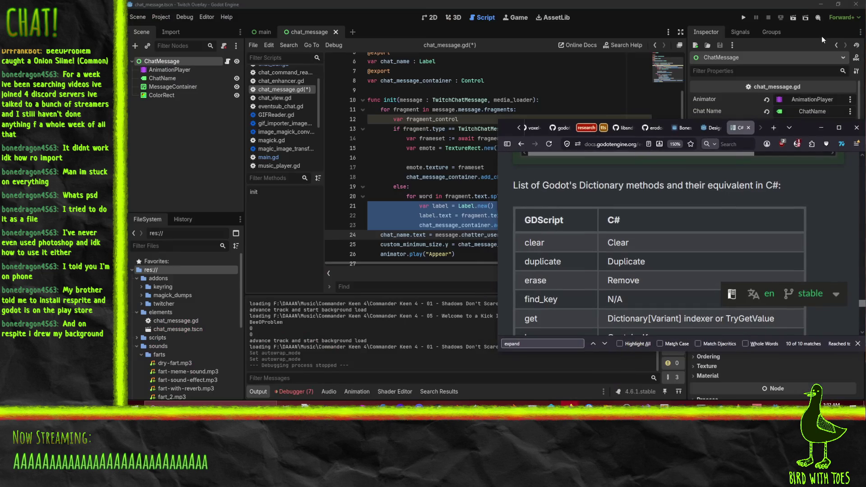
Leave the browser and return to the Label.new() line (line 21) in chat_message.gd.
left_click(839, 128)
left_click(822, 8)
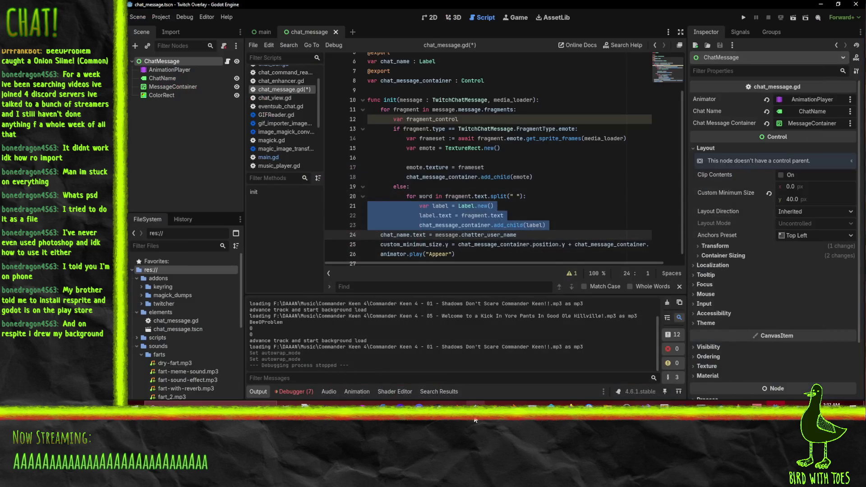
left_click(496, 206)
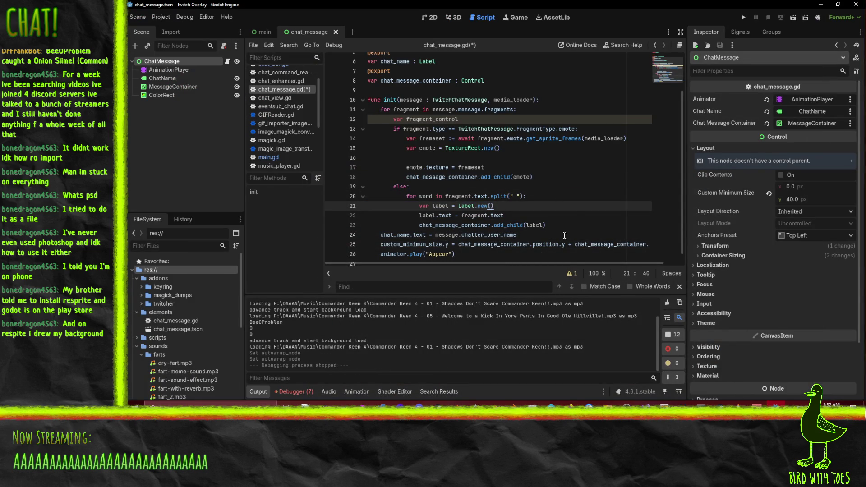
key("Left")
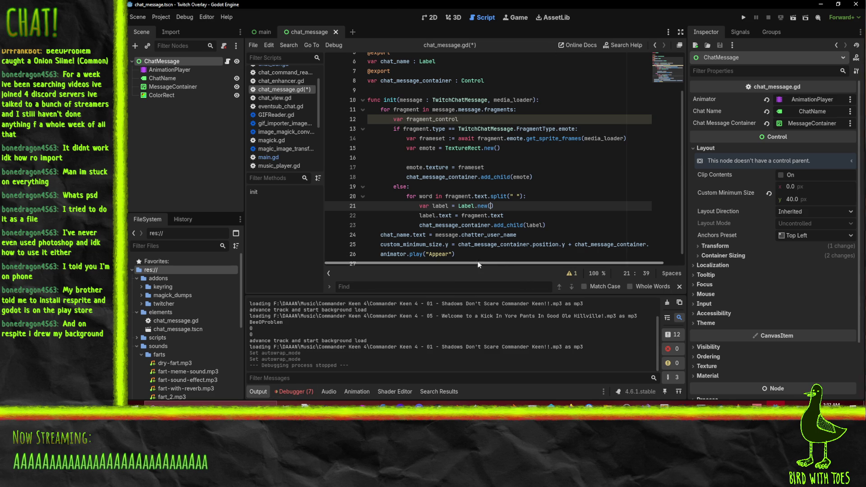
scroll(562, 201, "down", 1)
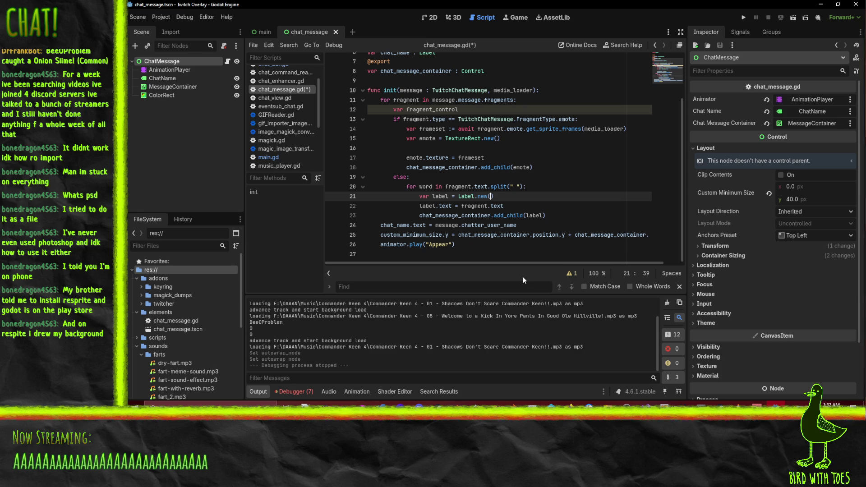
left_click(442, 197)
left_click(491, 197)
mouse_move(564, 232)
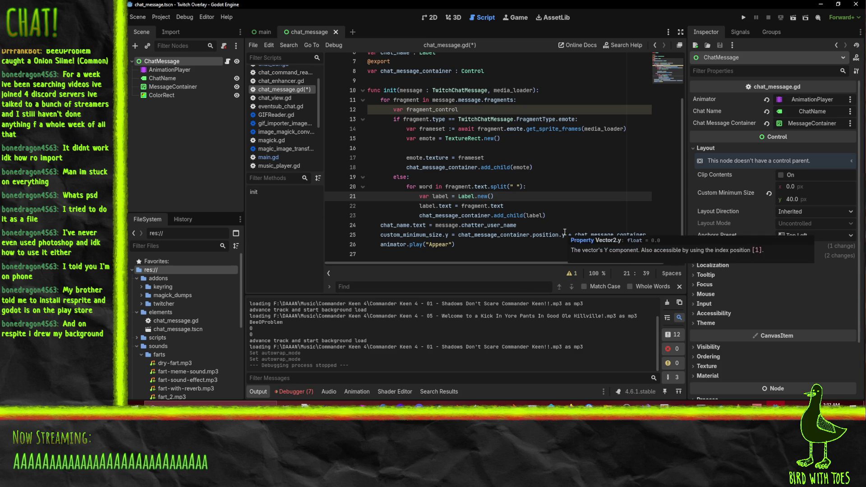
Set label.text on line 22 to word instead of fragment.text, save, and run the project.
left_click(458, 206)
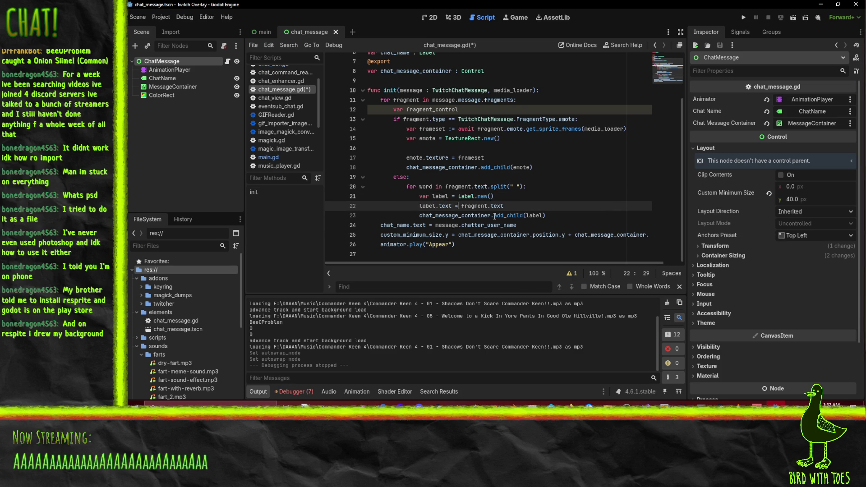
key("shift+End")
type("word")
key("ctrl+s")
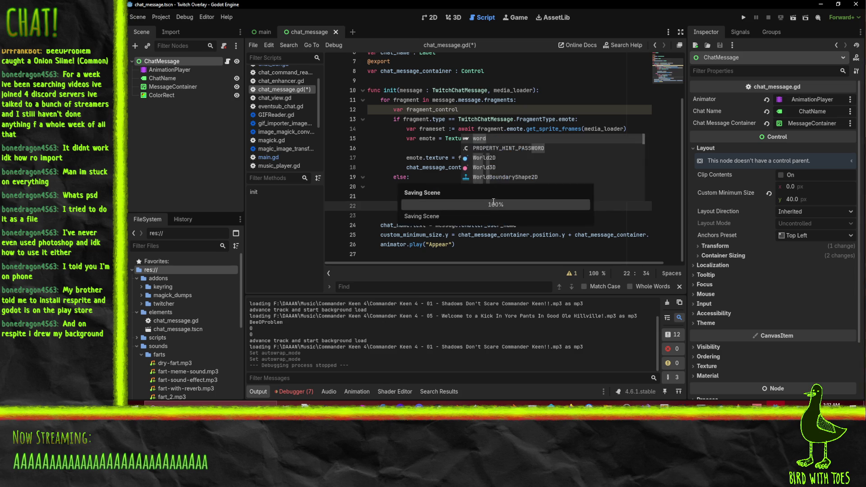
left_click_drag(417, 167, 414, 159)
left_click(743, 17)
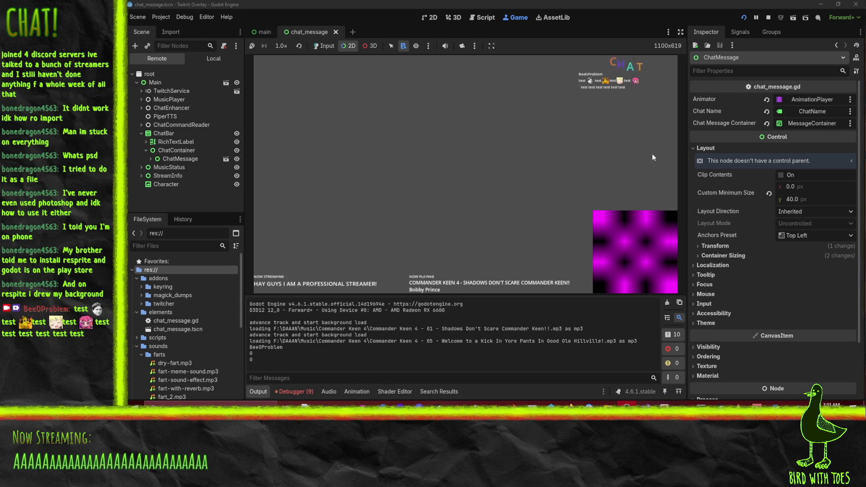
In the running game, pick a per-word Label node under the chat message to inspect it.
right_click(596, 89)
key("Escape")
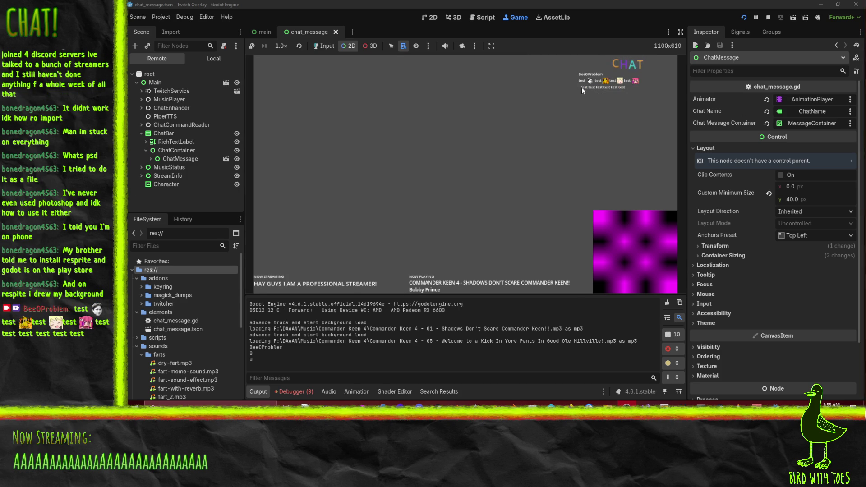
right_click(581, 88)
left_click(597, 96)
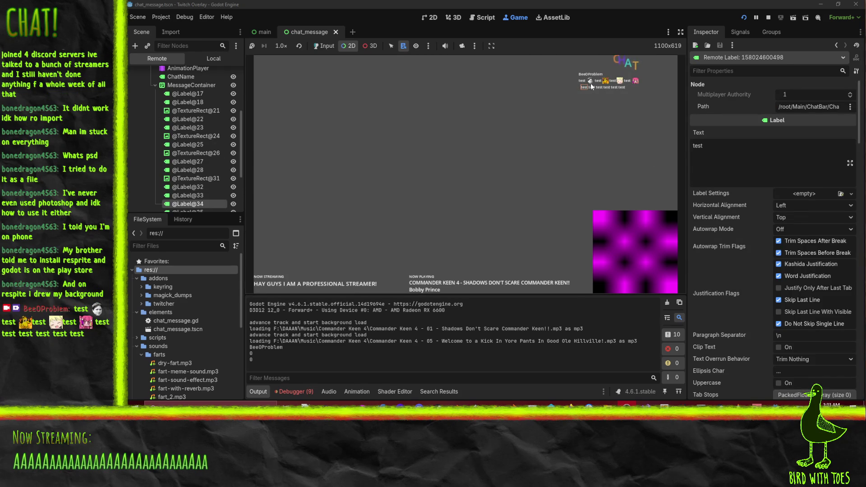
right_click(642, 82)
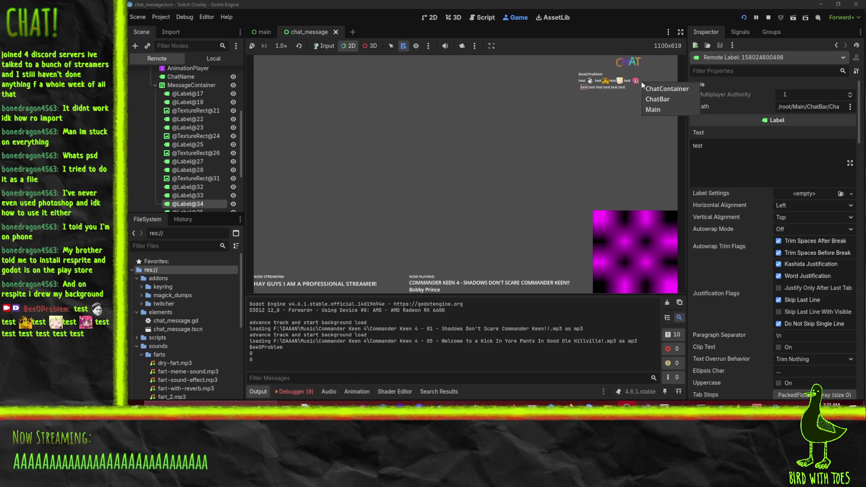
left_click(591, 85)
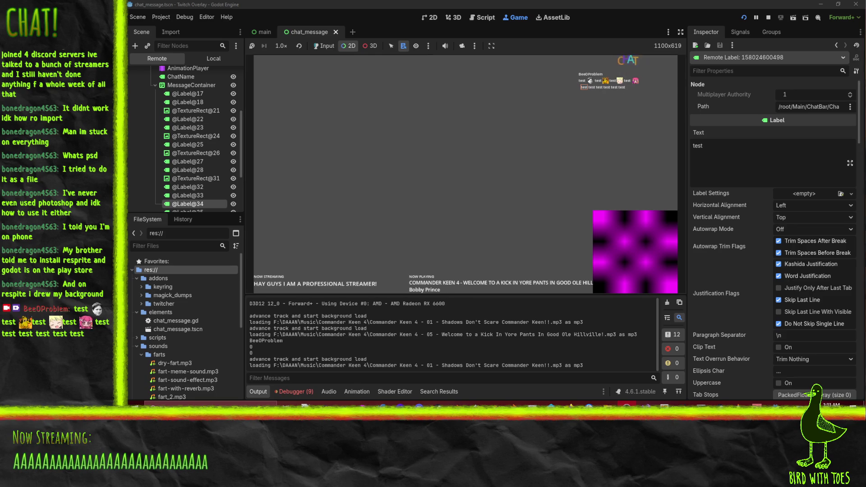
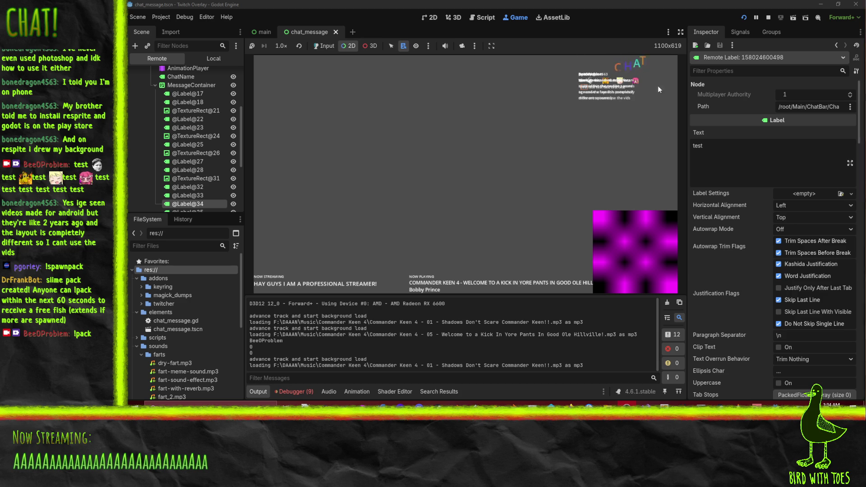
Stop the overlay run, then close the slime pack results tab and minimize the browser.
left_click(768, 19)
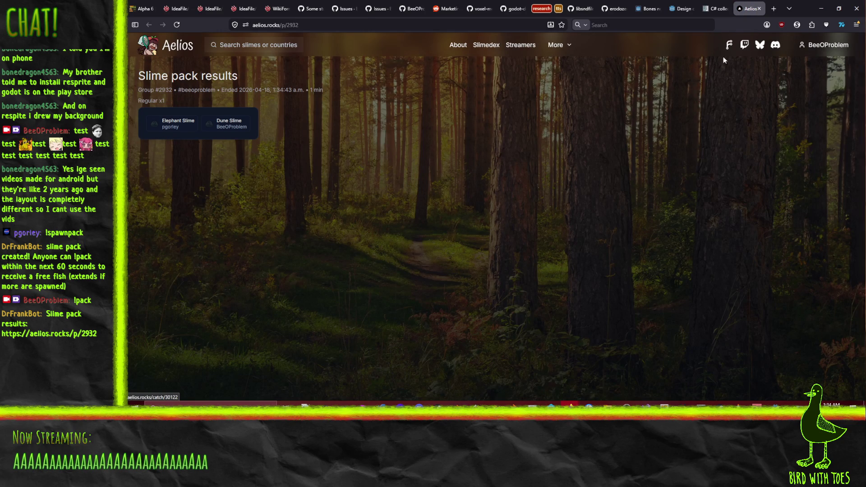
left_click(759, 9)
left_click(820, 9)
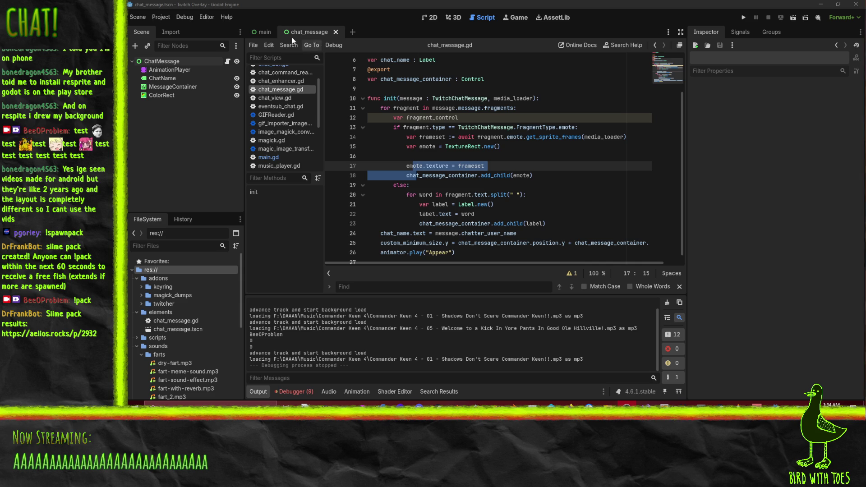
In the main scene, change ChatContainer's node type to VBoxContainer.
left_click(264, 31)
scroll(201, 144, "down", 3)
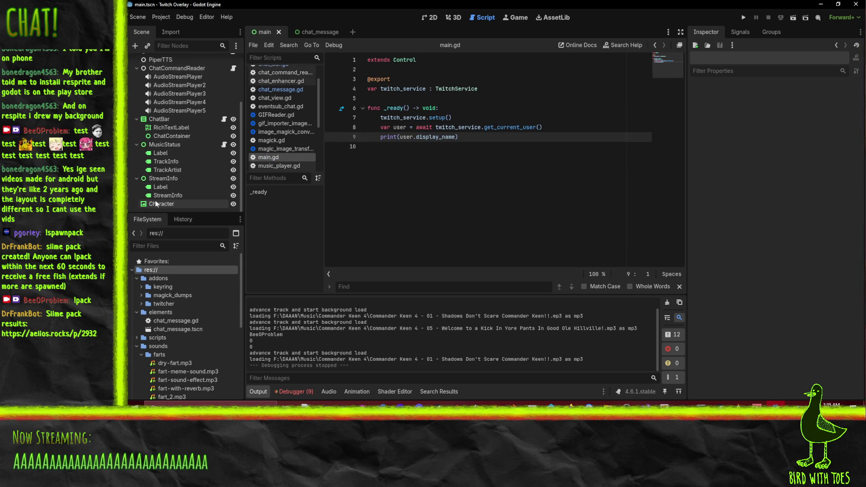
right_click(173, 138)
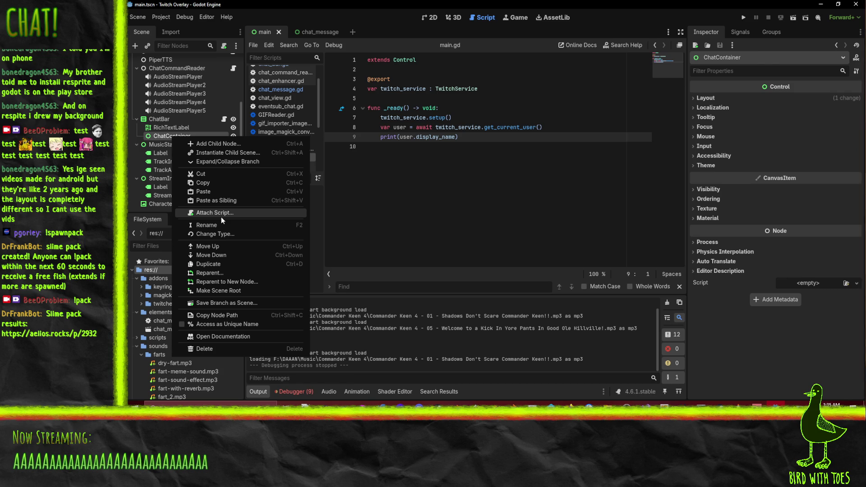
left_click(224, 233)
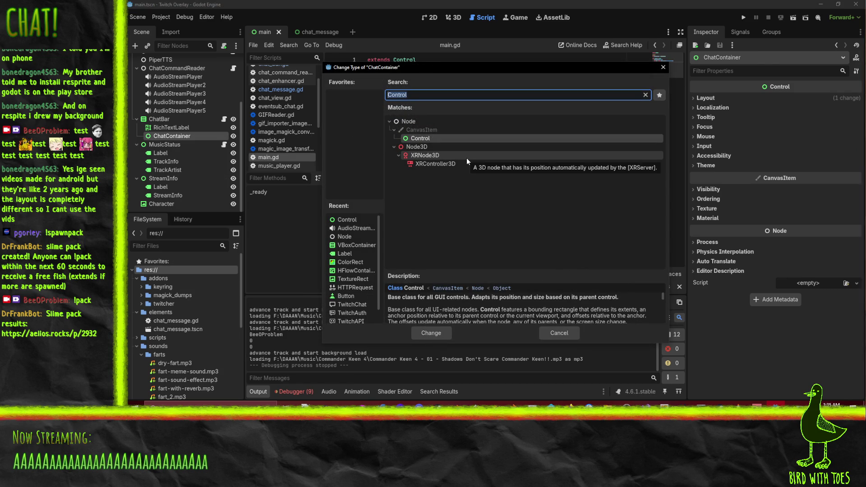
type("vbox")
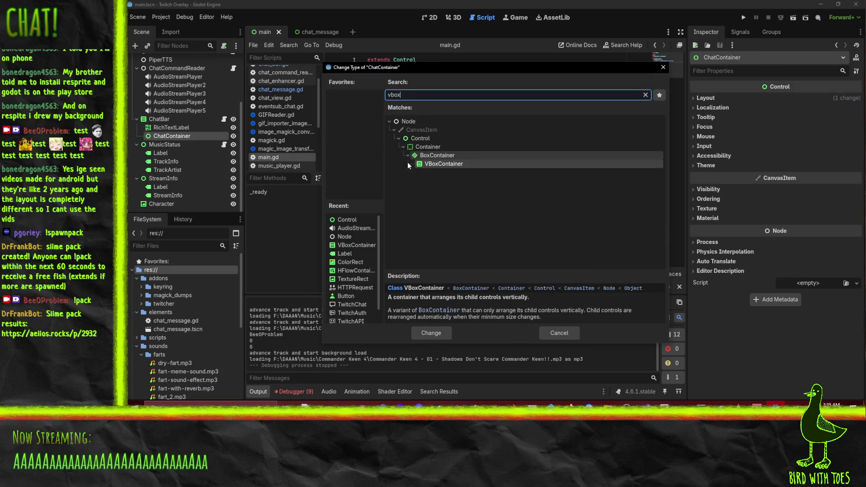
left_click(430, 333)
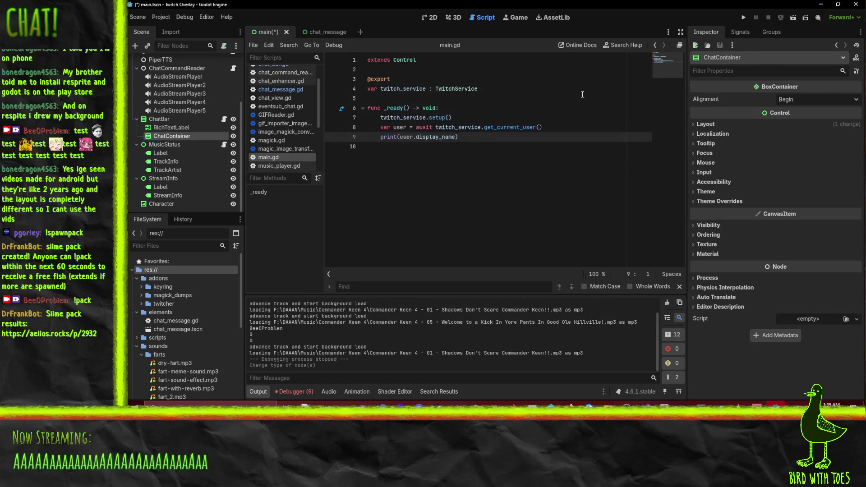
Assign ChatContainer as ChatBar's Container, save the main scene and run the overlay.
left_click(167, 120)
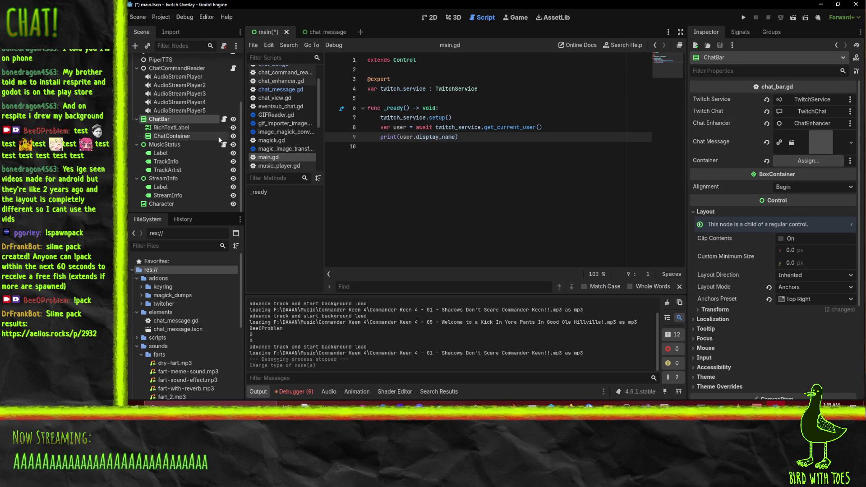
mouse_move(172, 136)
left_mouse_down()
mouse_move(787, 144)
mouse_move(789, 159)
mouse_move(807, 160)
left_mouse_up()
left_click(478, 137)
key("ctrl+s")
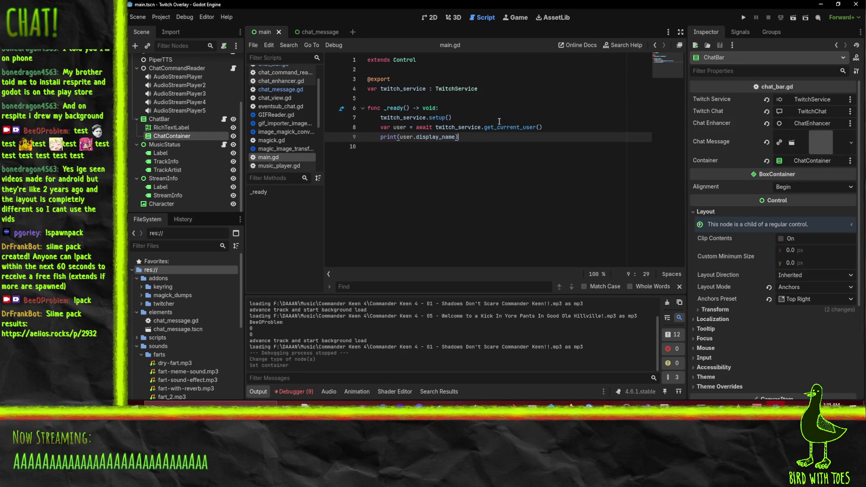
left_click(474, 106)
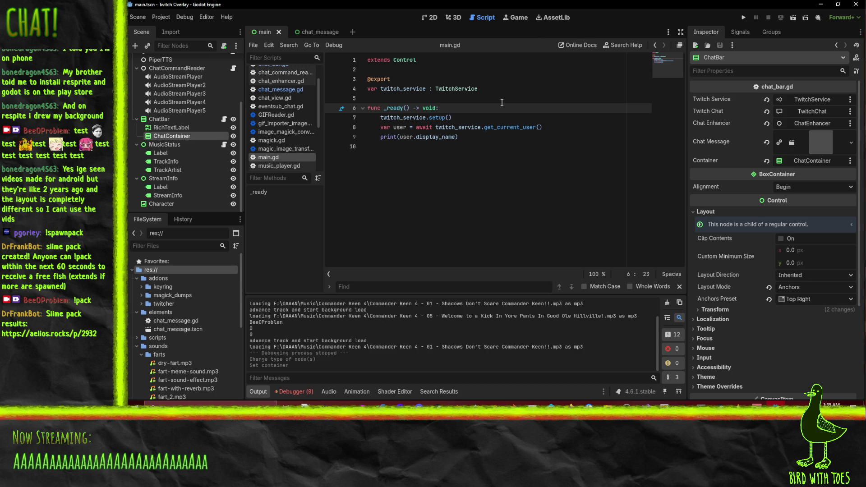
left_click(487, 117)
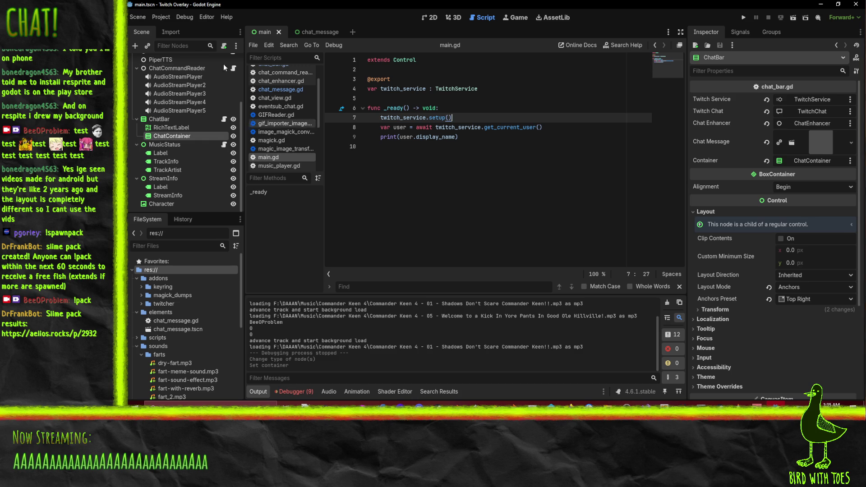
left_click(743, 17)
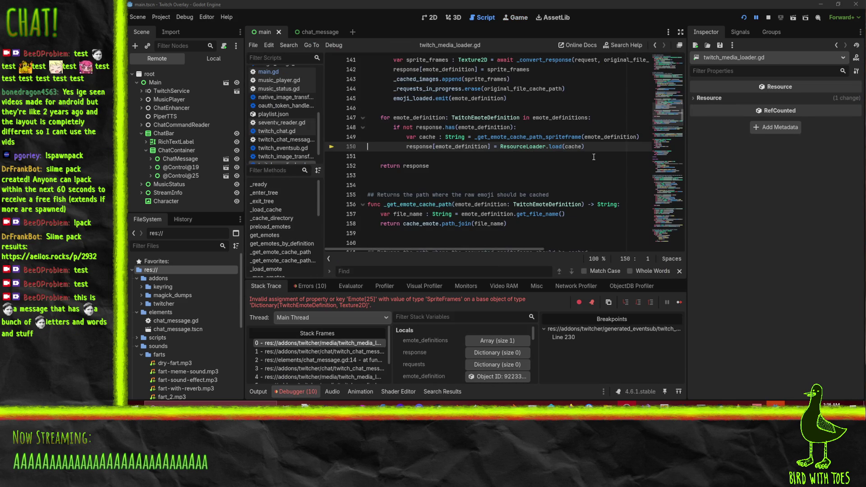
Review the line 150 error in twitch_media_loader.gd and stop the crashed run with F8.
scroll(542, 150, "up", 2)
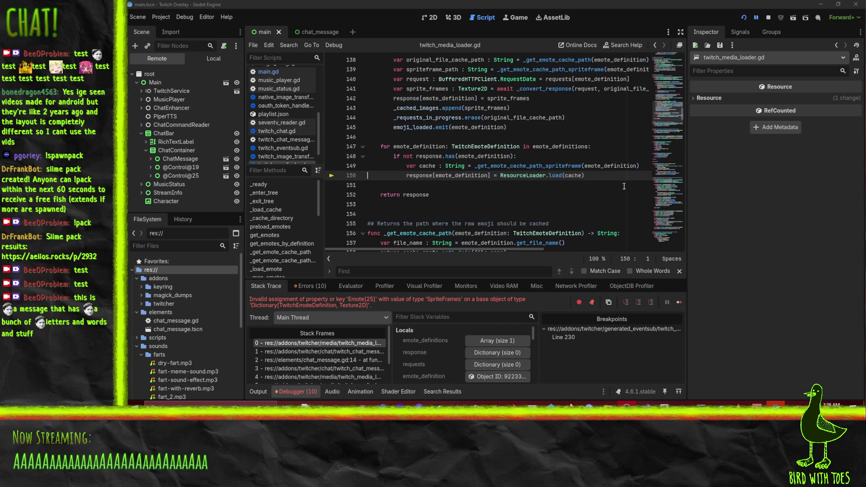
scroll(547, 188, "up", 5)
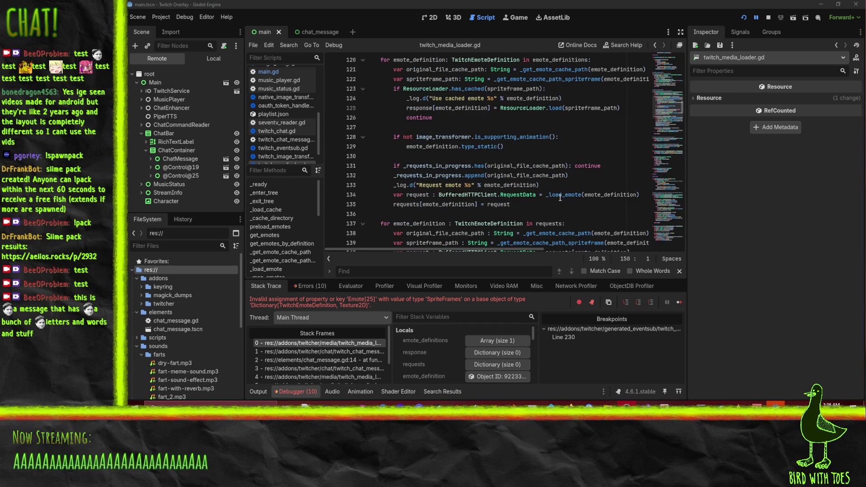
scroll(560, 197, "down", 6)
key("F8")
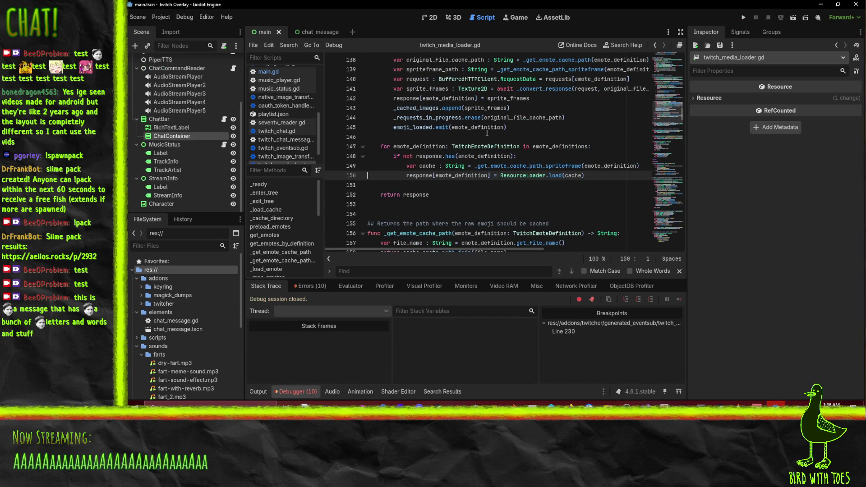
mouse_move(501, 127)
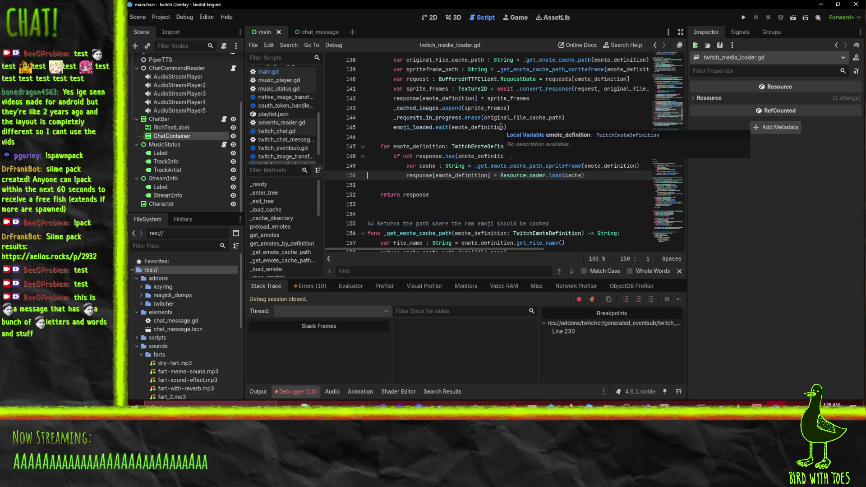
scroll(406, 136, "up", 1)
scroll(168, 114, "up", 3)
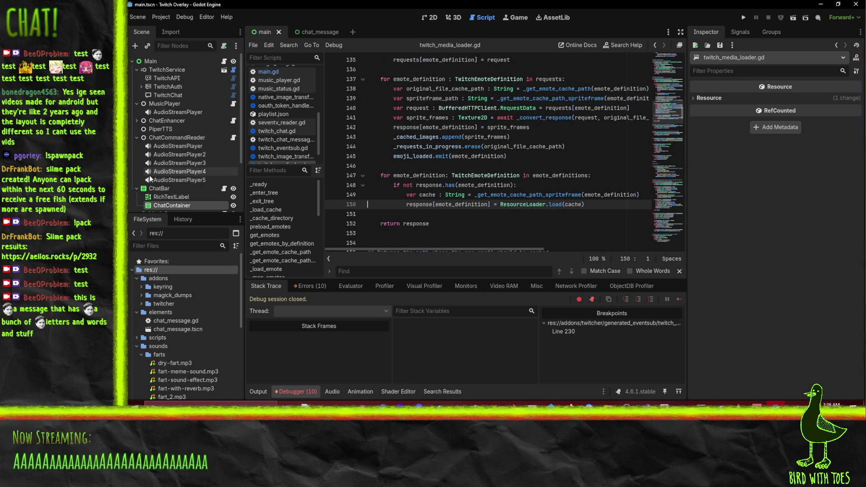
Add a plain Node as a child of ChatEnhancer.
left_click(137, 121)
right_click(164, 122)
left_click(205, 140)
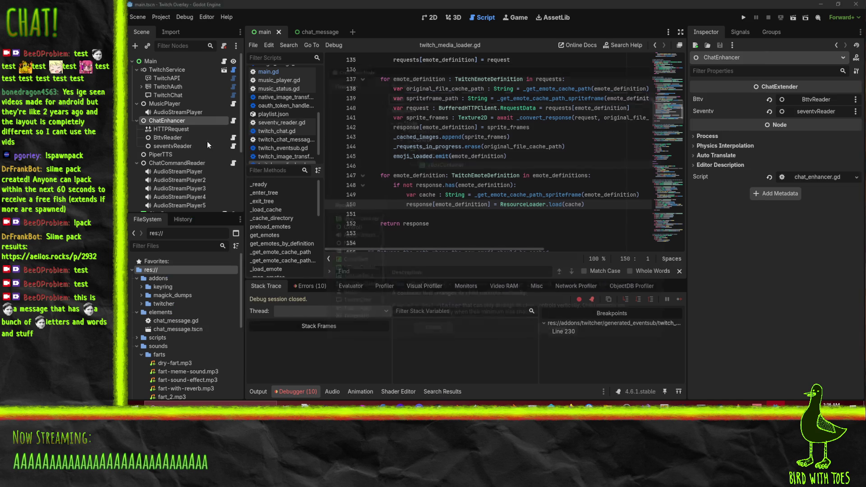
type("node")
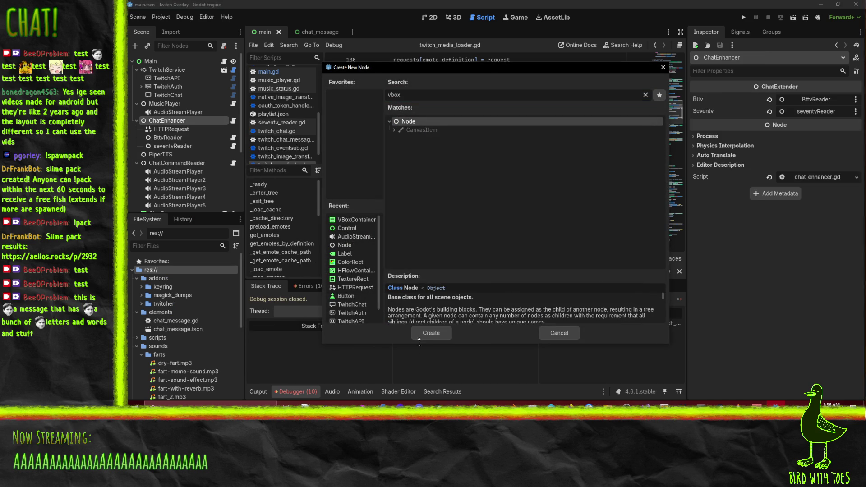
left_click(437, 334)
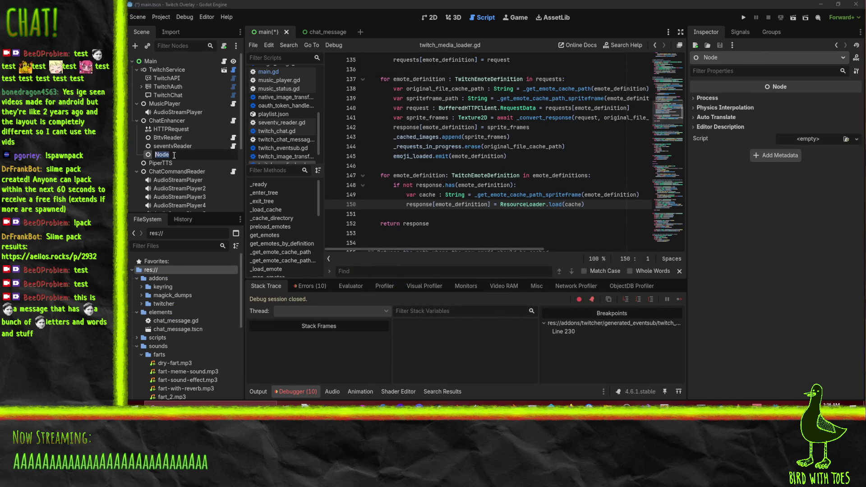
Name the new node TwitchReader.
type("twitch")
key("BackSpace")
key("BackSpace")
key("BackSpace")
type("TwitchReader")
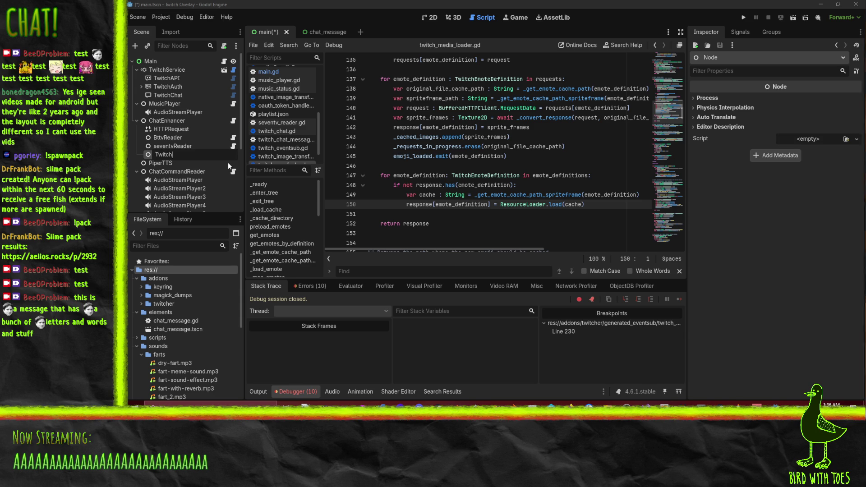
key("Return")
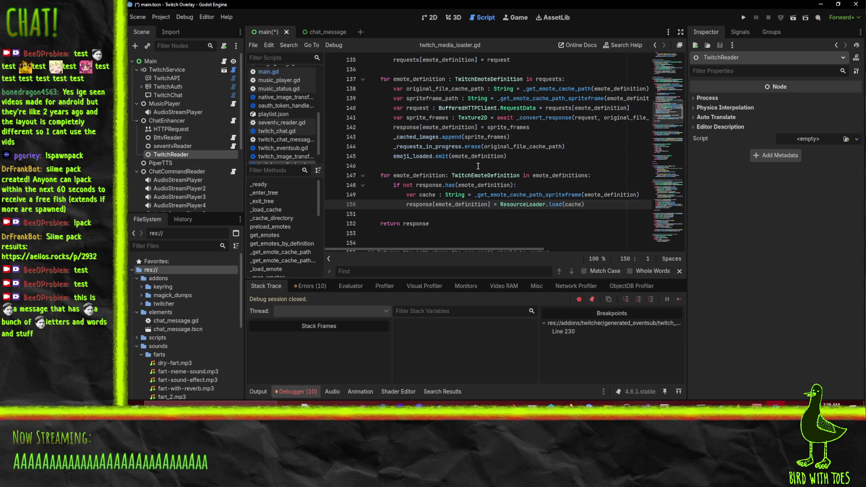
scroll(478, 166, "up", 4)
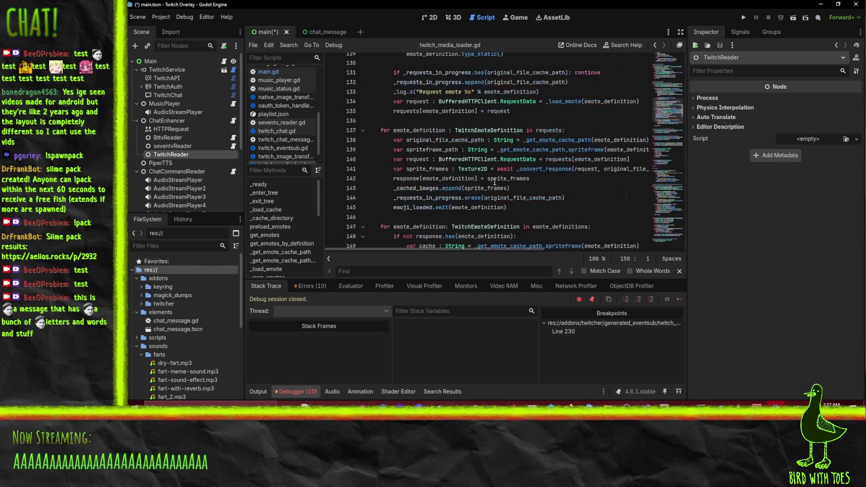
scroll(482, 186, "up", 4)
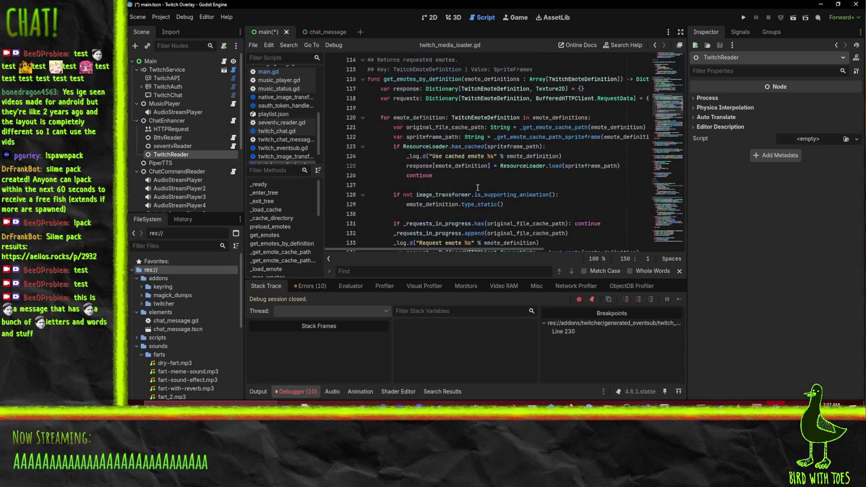
scroll(449, 167, "down", 11)
scroll(444, 184, "up", 2)
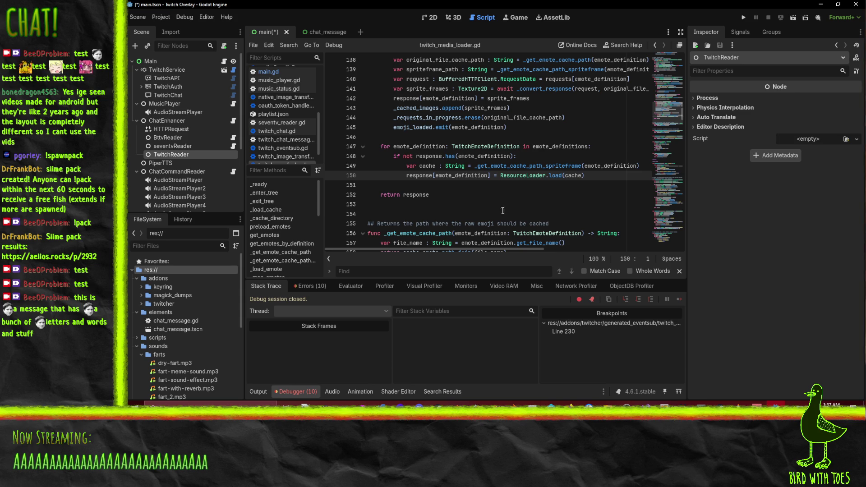
Tidy the FileSystem dock: collapse elements, sounds and bttv, and expand the scripts folder.
left_click(855, 140)
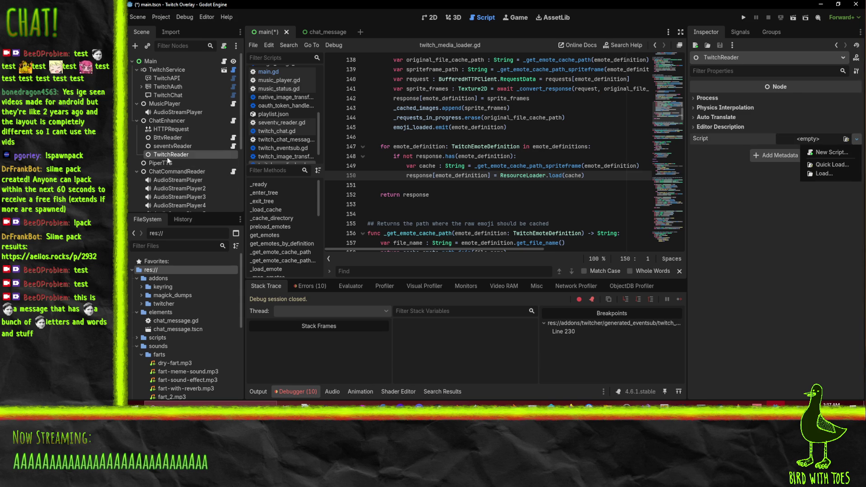
left_click(197, 172)
scroll(496, 195, "up", 2)
scroll(496, 195, "down", 1)
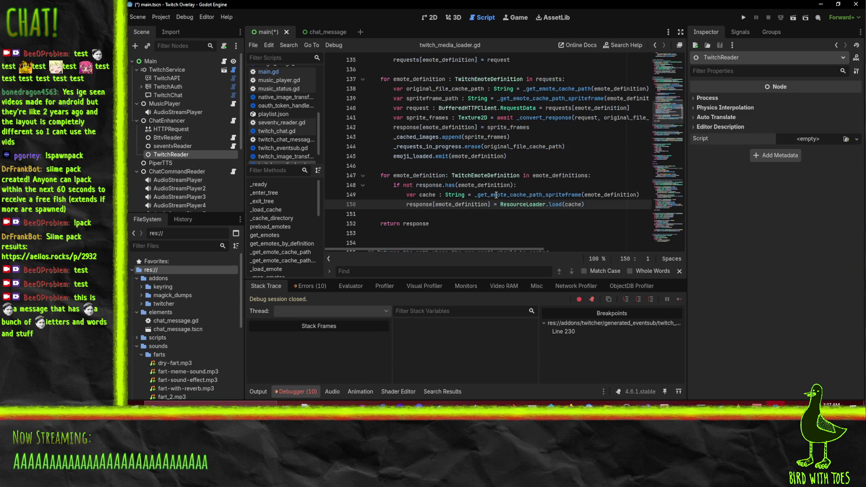
mouse_move(496, 195)
scroll(190, 149, "down", 5)
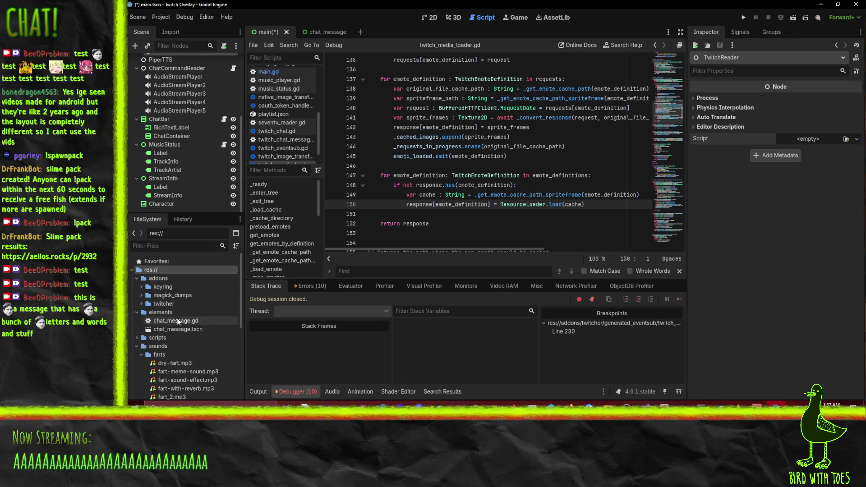
left_click(137, 312)
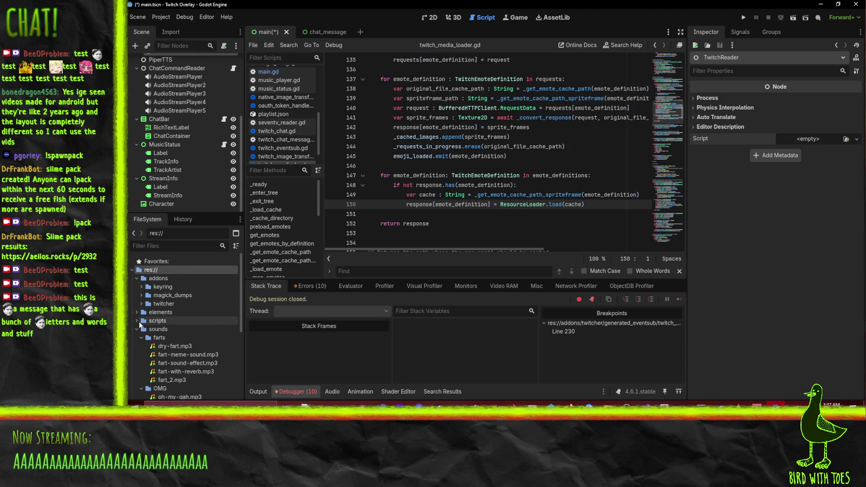
left_click(137, 329)
left_click(138, 321)
scroll(191, 342, "down", 2)
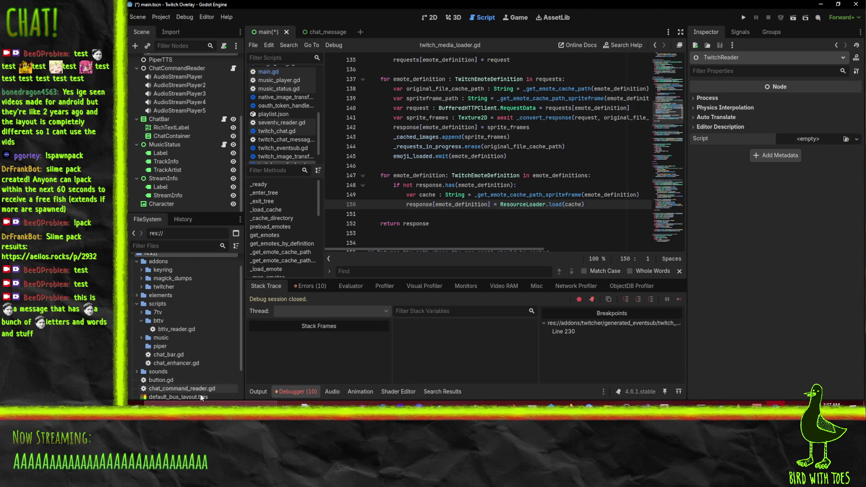
left_click(142, 321)
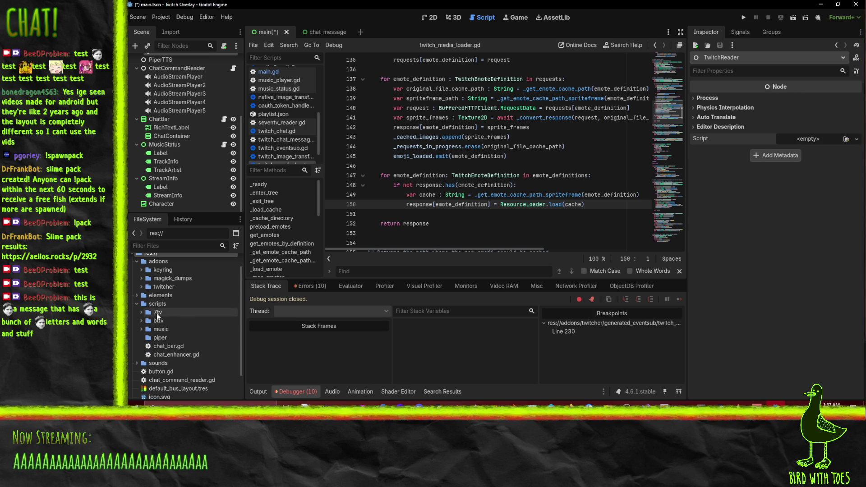
Create a new script res://scripts/twitch_reader.gd in the scripts folder.
right_click(157, 305)
mouse_move(212, 264)
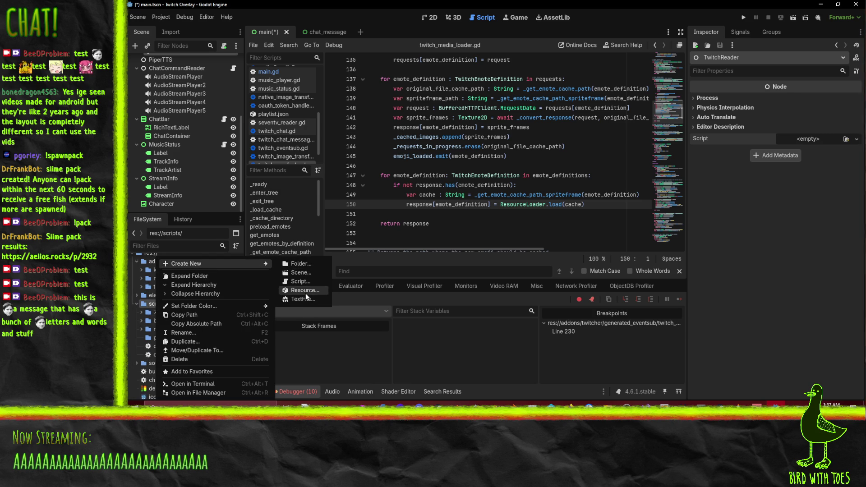
left_click(302, 282)
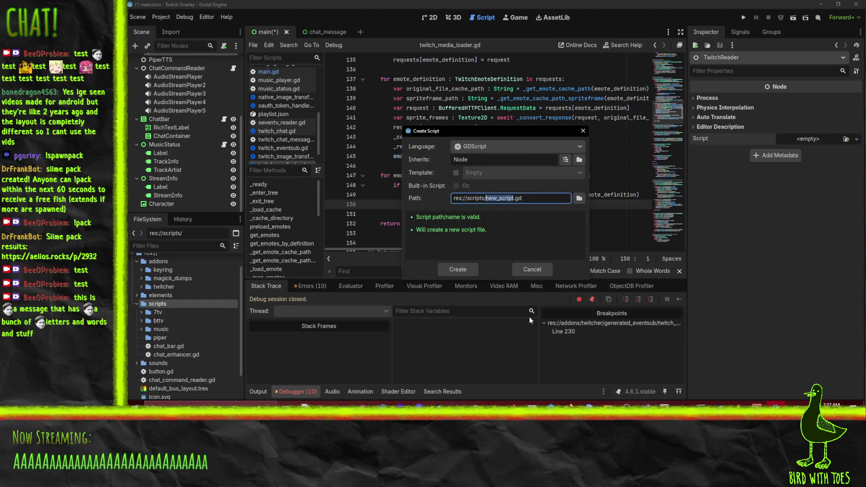
type("twitch_em")
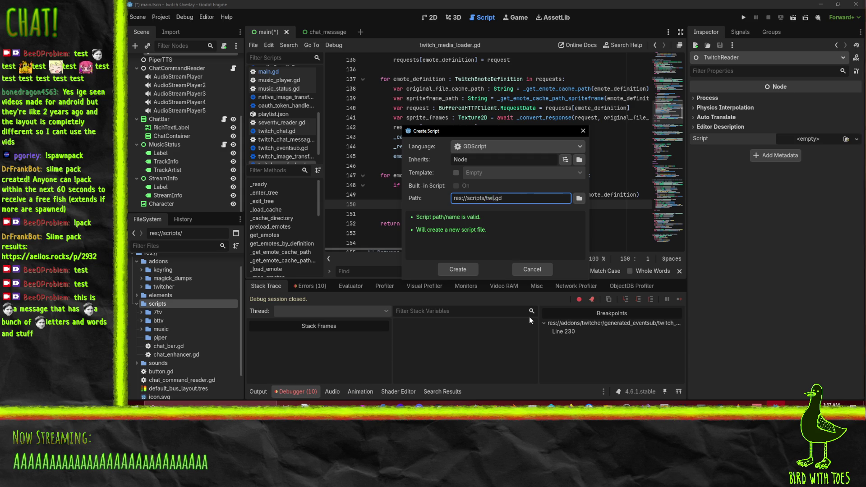
key("BackSpace")
key("BackSpace")
type("reader")
key("Return")
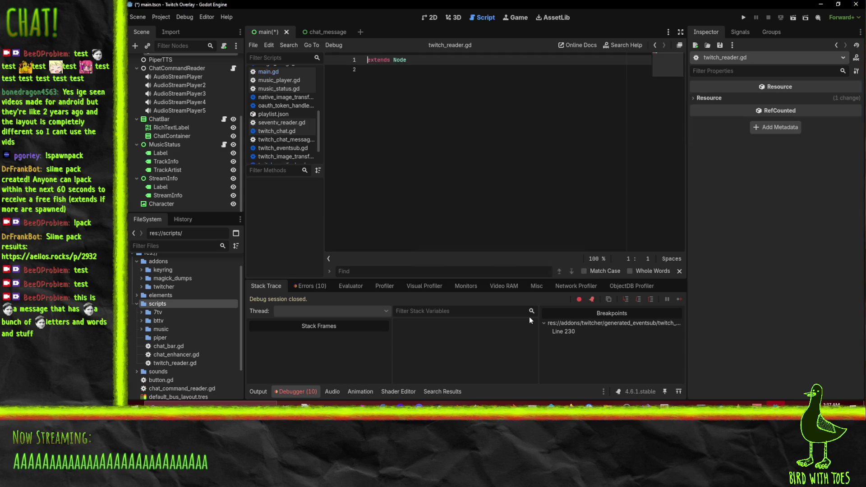
left_click(140, 320)
left_click(140, 321)
Move seventv_reader.gd and bttv_reader.gd up into scripts and delete the empty 7tv folder.
left_click(141, 313)
mouse_move(179, 319)
left_mouse_down()
mouse_move(185, 305)
mouse_move(173, 314)
mouse_move(165, 305)
left_mouse_up()
left_click(483, 218)
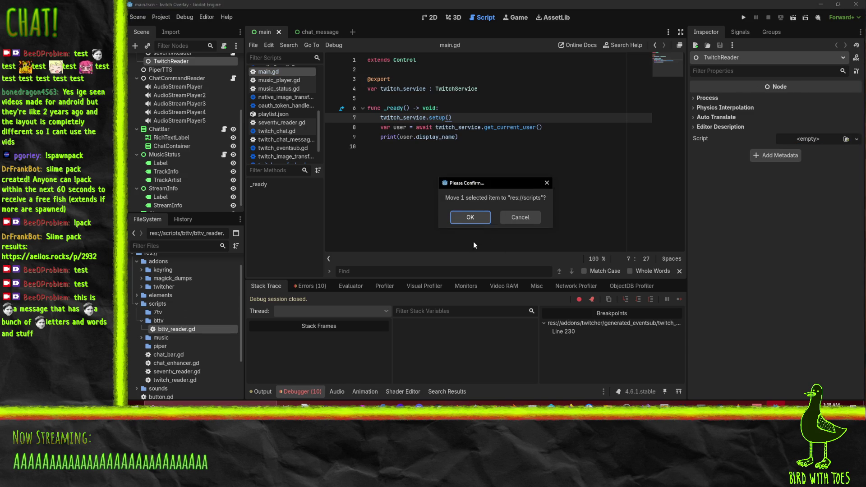
left_click(473, 216)
left_click(155, 312)
key("Delete")
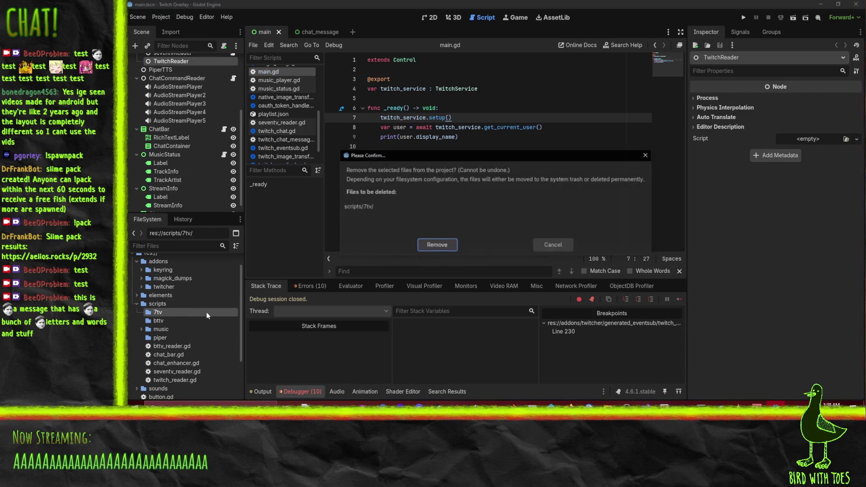
left_click(433, 244)
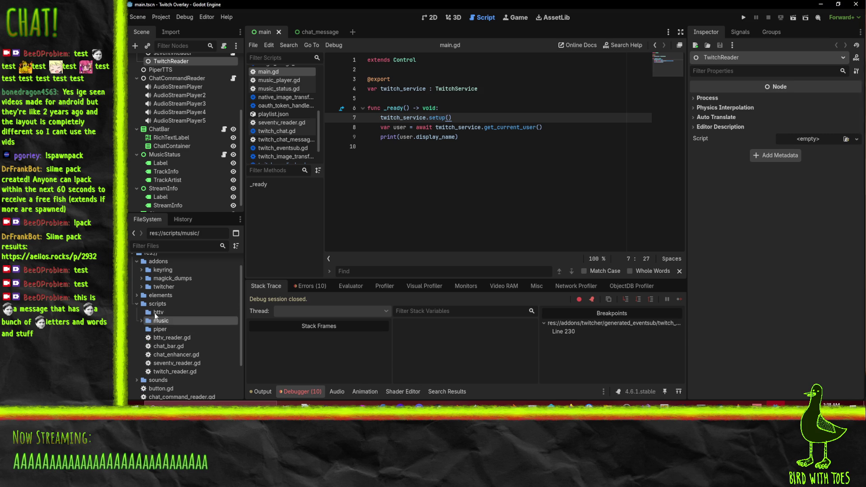
Rename the bttv folder to emotes and move bttv, seventv and twitch reader scripts into it.
type("emotes")
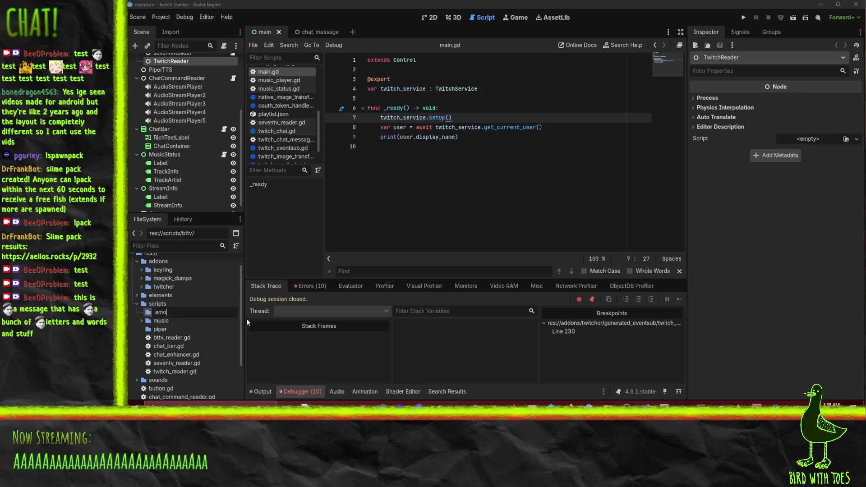
key("Return")
left_click(178, 371)
left_click(175, 355, "shift")
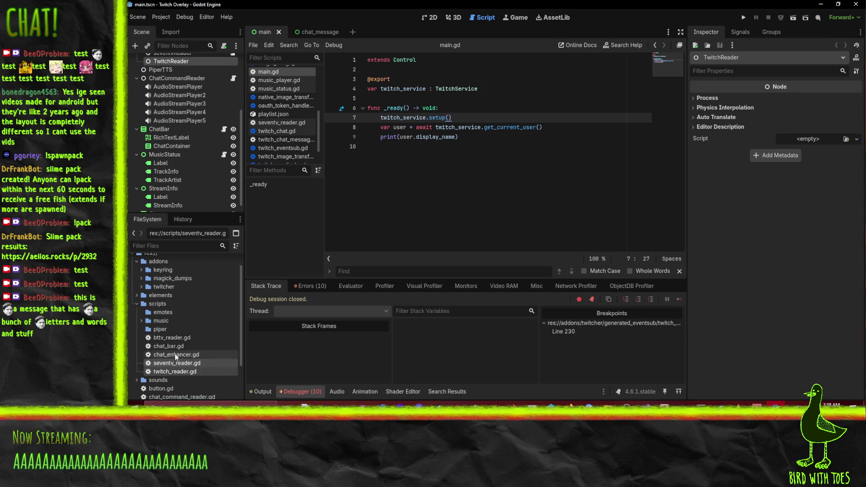
left_click(167, 346, "shift")
left_click(171, 338, "ctrl")
mouse_move(171, 339)
left_mouse_down()
mouse_move(180, 323)
mouse_move(163, 314)
left_mouse_up()
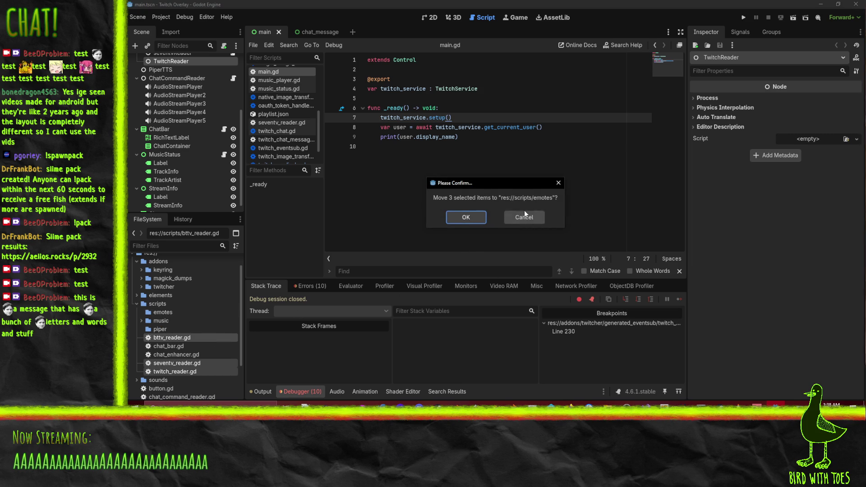
left_click(466, 218)
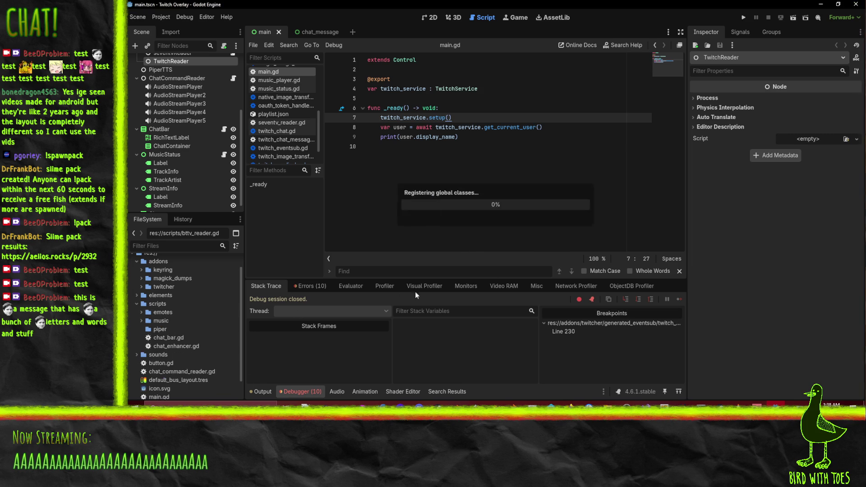
left_click(141, 312)
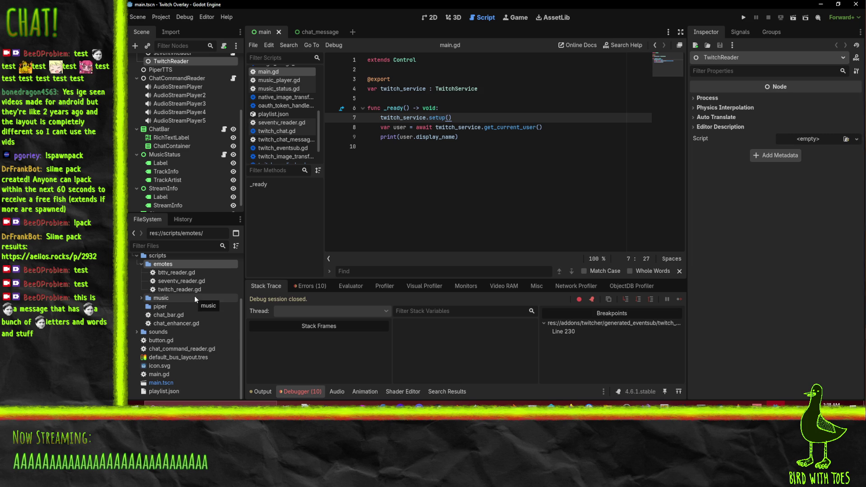
Open seventv_reader.gd in the script editor.
left_click(181, 280)
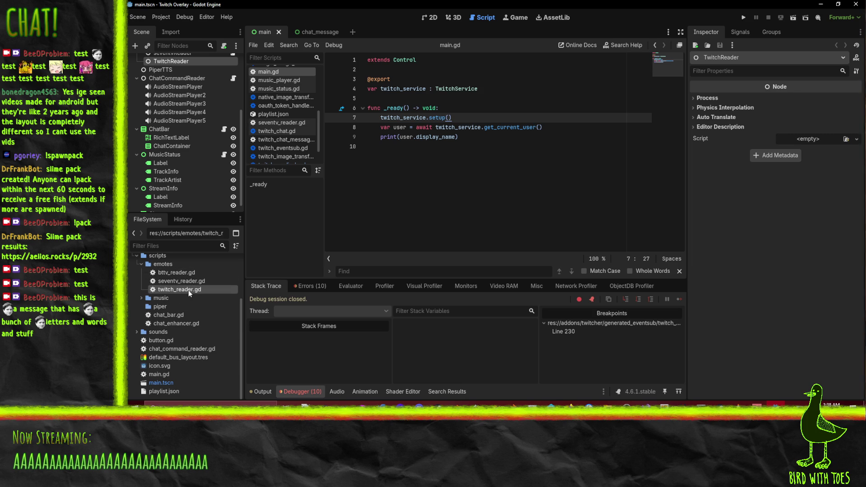
left_click(189, 289)
left_click(530, 199)
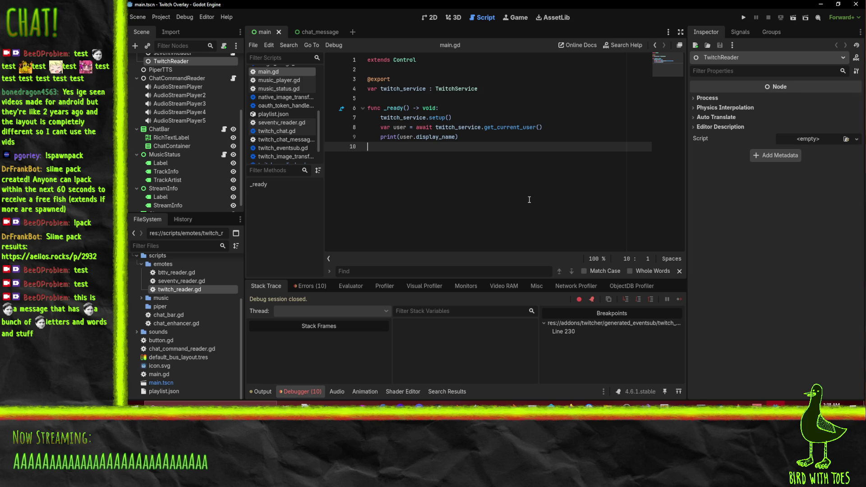
key("alt+Left")
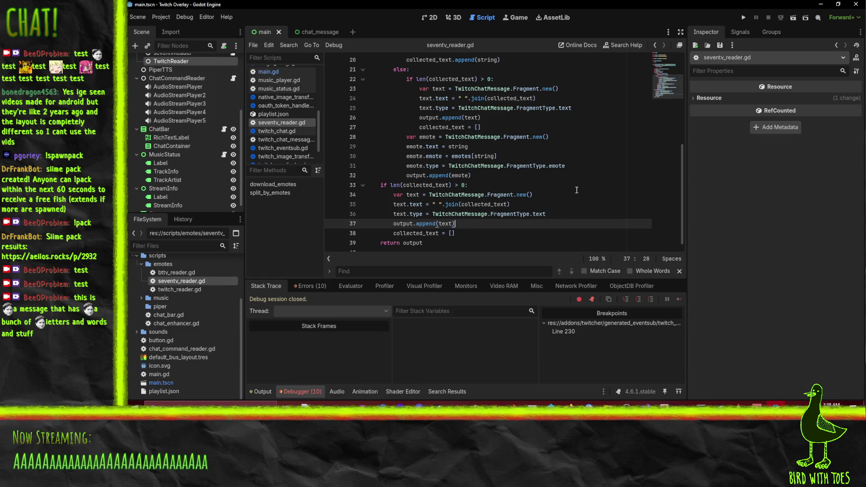
Open twitch_reader.gd, then bttv_reader.gd with its _do_work function unfolded.
double_click(181, 289)
left_click(416, 120)
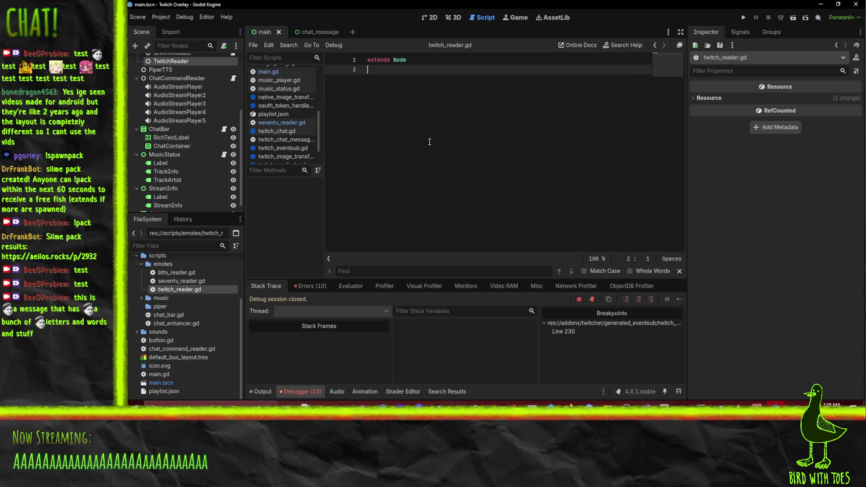
double_click(176, 273)
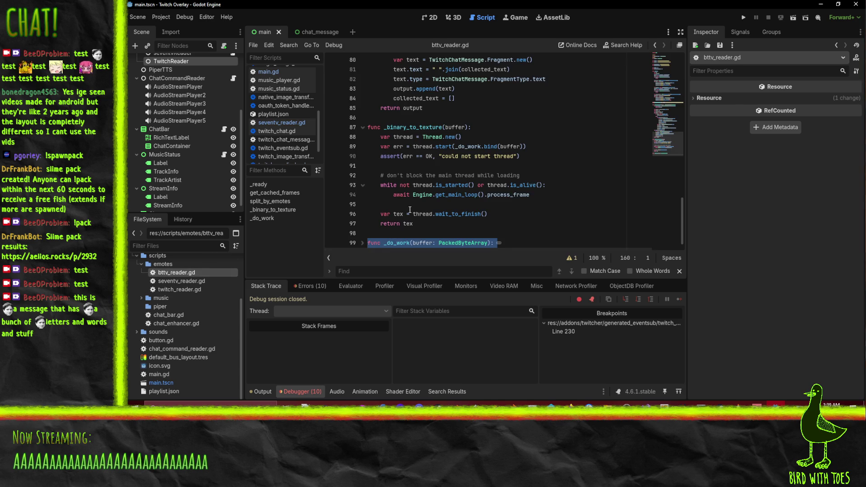
left_click(263, 217)
left_click(362, 234)
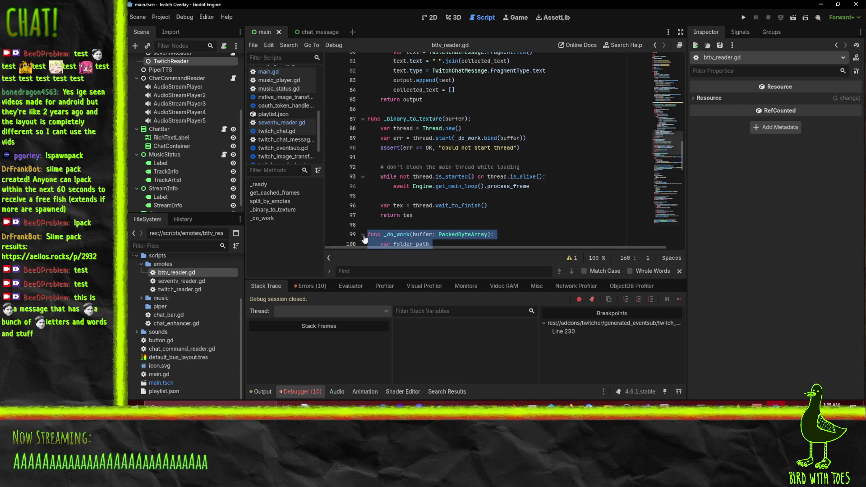
scroll(410, 225, "down", 5)
scroll(411, 226, "up", 20)
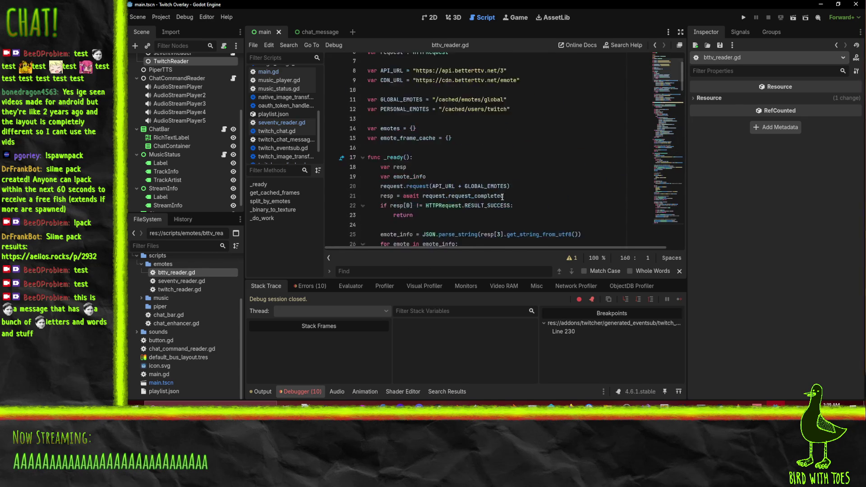
Search bttv_reader.gd for the uses of twitch_service with Ctrl+F.
left_click(368, 59)
key("shift+Down")
key("shift+Down")
key("shift+Down")
scroll(550, 166, "up", 4)
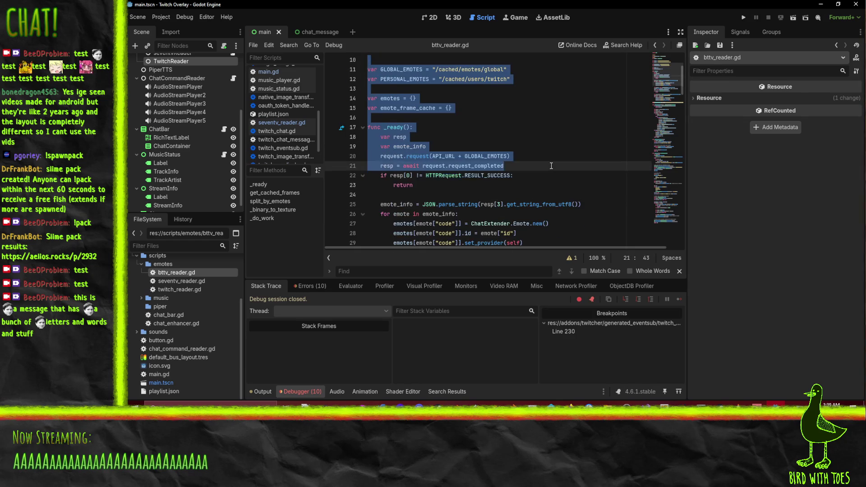
left_click(551, 165, "shift")
left_click(479, 89)
double_click(416, 88)
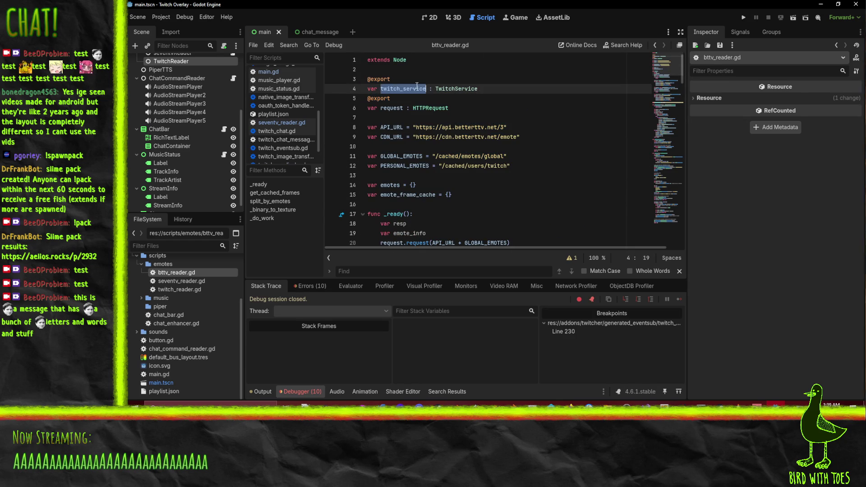
key("ctrl+f")
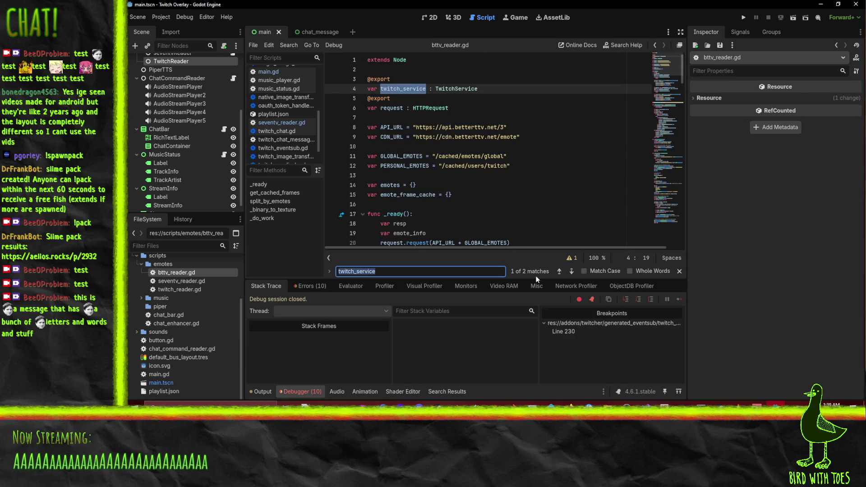
left_click(570, 271)
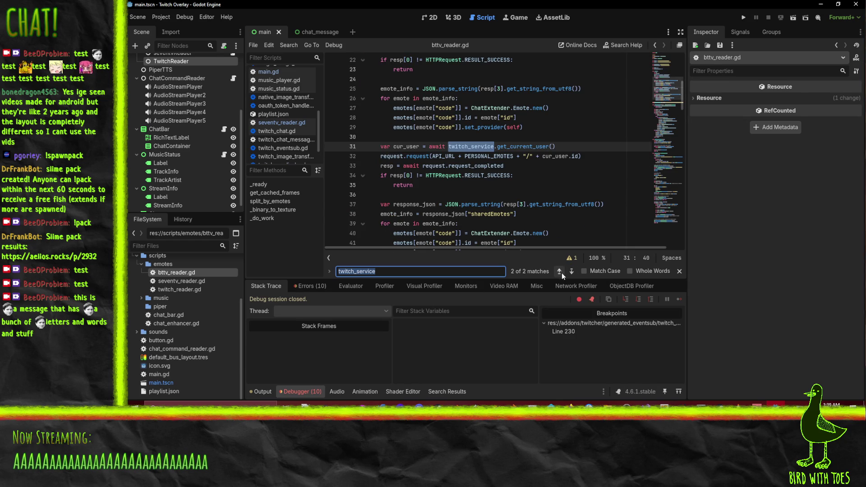
left_click(561, 272)
left_click(633, 102)
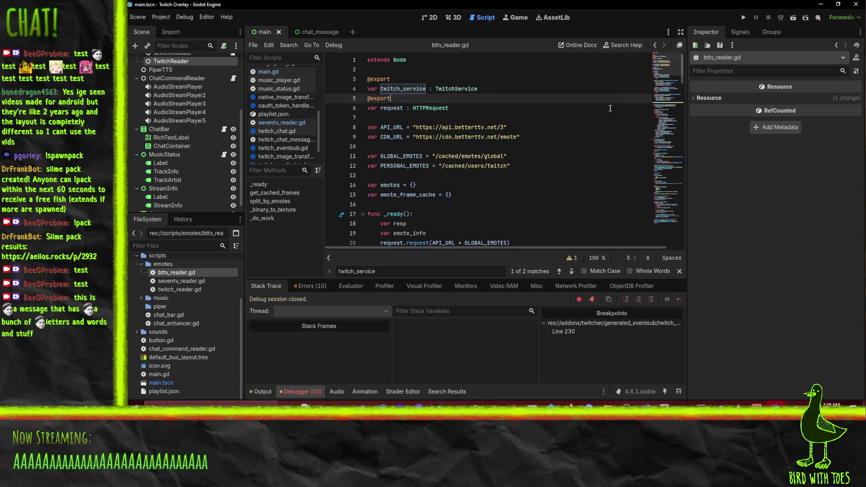
Select bttv_reader.gd's code from line 1 through split_by_emotes for reuse in twitch_reader.gd.
mouse_move(368, 60)
left_mouse_down()
mouse_move(387, 98)
mouse_move(459, 163)
mouse_move(407, 164)
mouse_move(369, 187)
mouse_move(347, 168)
mouse_move(343, 182)
mouse_move(336, 137)
left_mouse_up()
scroll(460, 163, "down", 5)
scroll(371, 186, "down", 10)
scroll(346, 167, "down", 5)
scroll(346, 168, "up", 5)
scroll(542, 168, "up", 4)
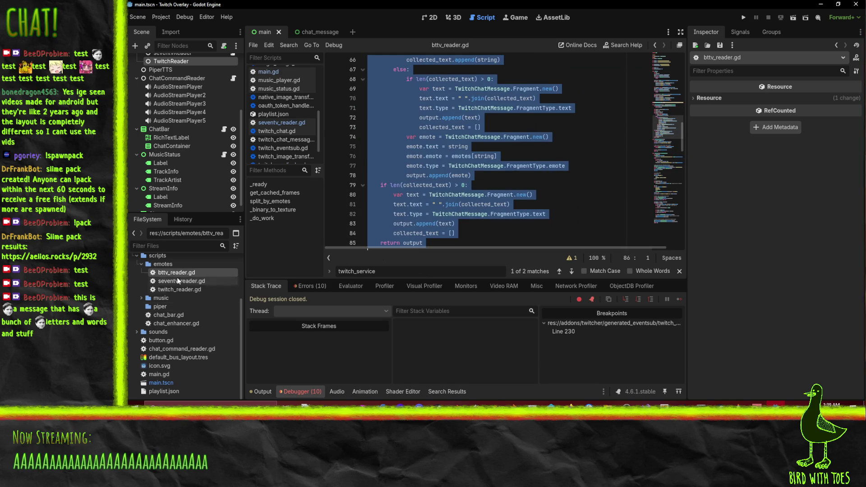
double_click(176, 291)
Paste the bttv code into twitch_reader.gd and make split_by_emotes simply return fragment.
key("ctrl+v")
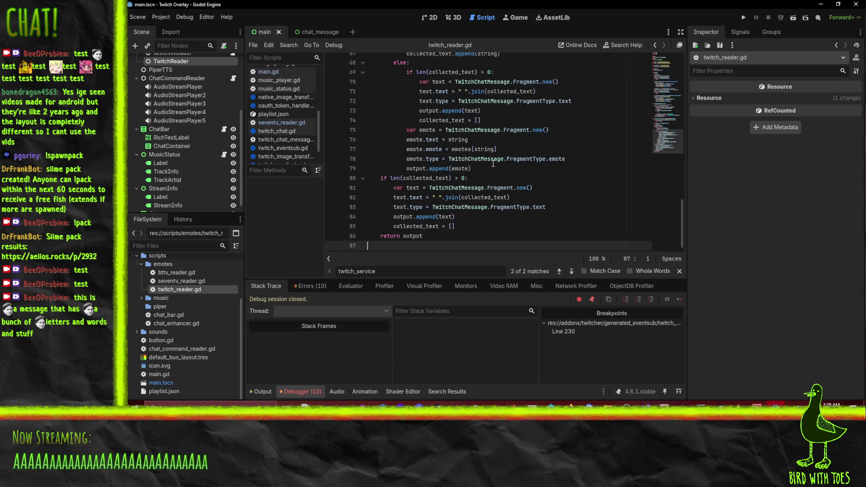
scroll(451, 154, "up", 4)
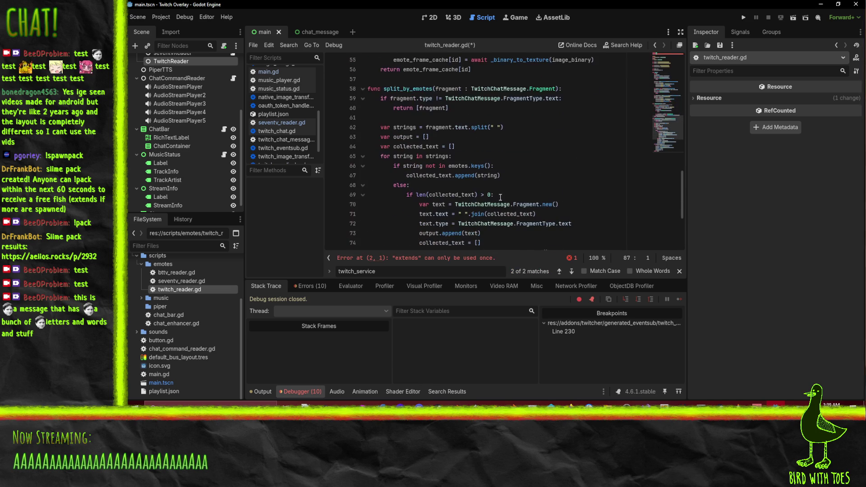
mouse_move(368, 97)
left_mouse_down()
mouse_move(473, 128)
mouse_move(509, 203)
mouse_move(500, 250)
mouse_move(502, 225)
left_mouse_up()
scroll(501, 225, "up", 4)
key("BackSpace")
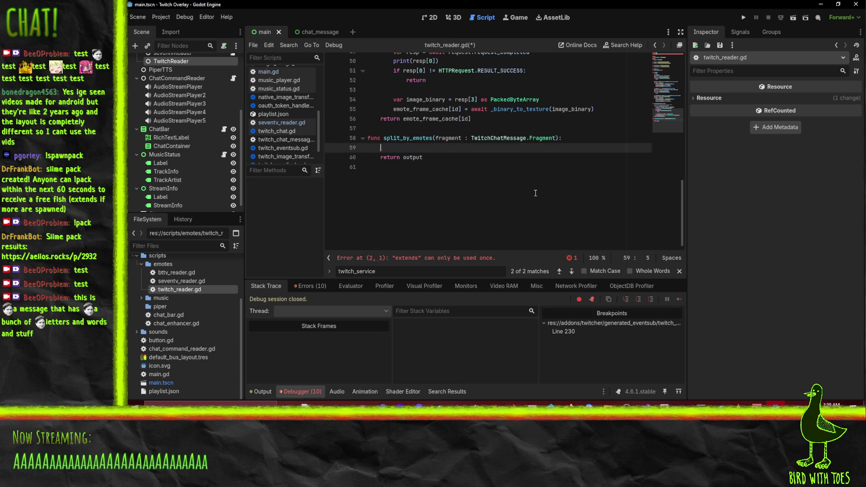
key("BackSpace")
double_click(448, 138)
key("ctrl+c")
double_click(412, 147)
key("ctrl+v")
scroll(397, 204, "up", 5)
scroll(397, 204, "down", 3)
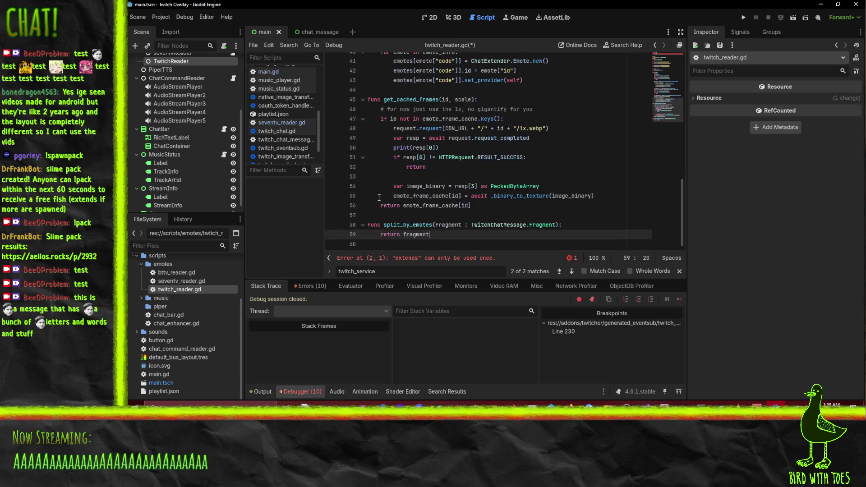
Write a two-line comment above split_by_emotes: Twitch already handles its own emotes before sending.
left_click(371, 216)
key("Return")
type("# thi")
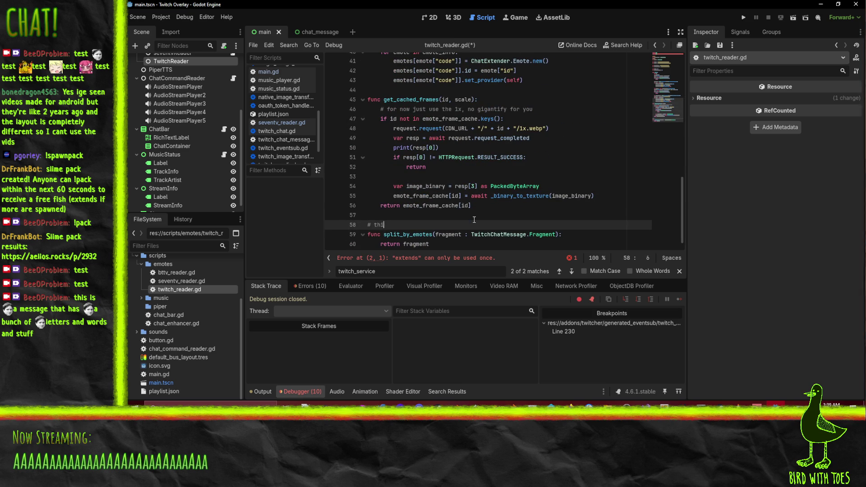
type("s doesn't need to do anything since twitch ")
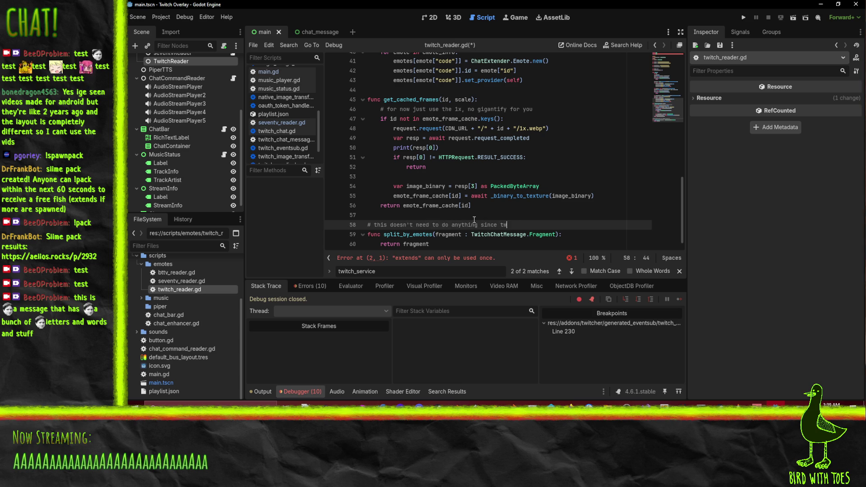
type("already di")
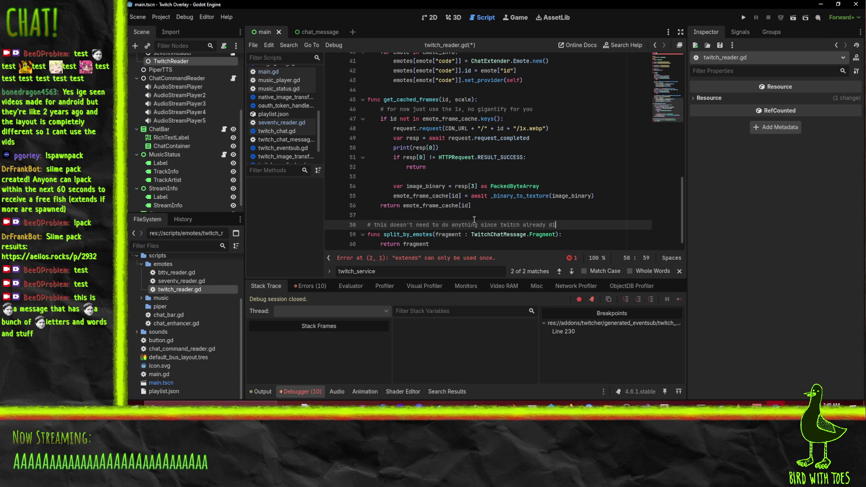
key("BackSpace")
type("handles")
key("Return")
type("#")
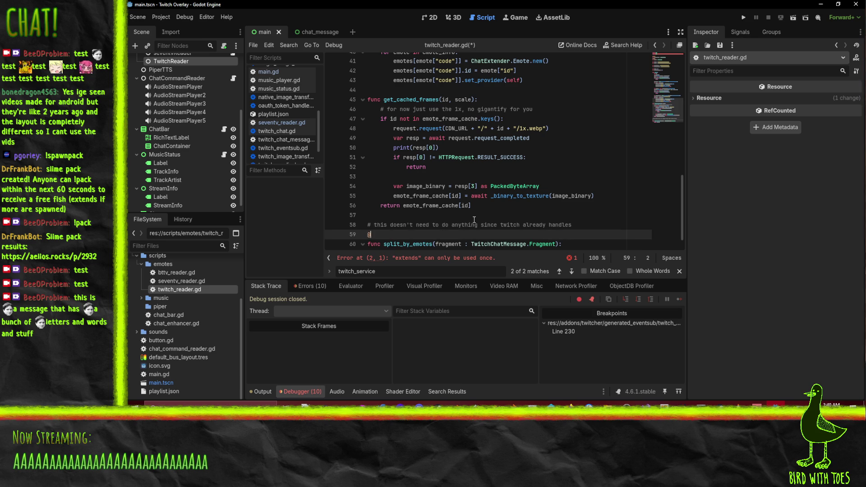
key("BackSpace")
type("# its own emotes before sending")
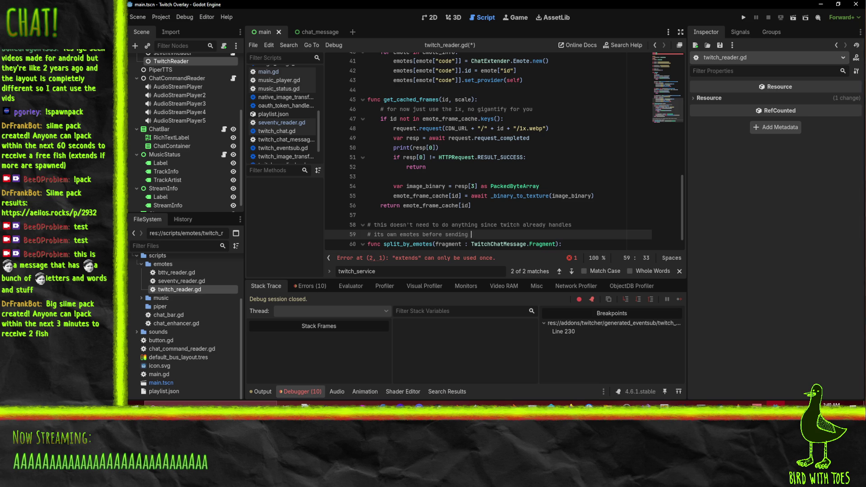
Reword the comment to 'twitch handles its own emotes for us' and save twitch_reader.gd.
key("alt+Tab")
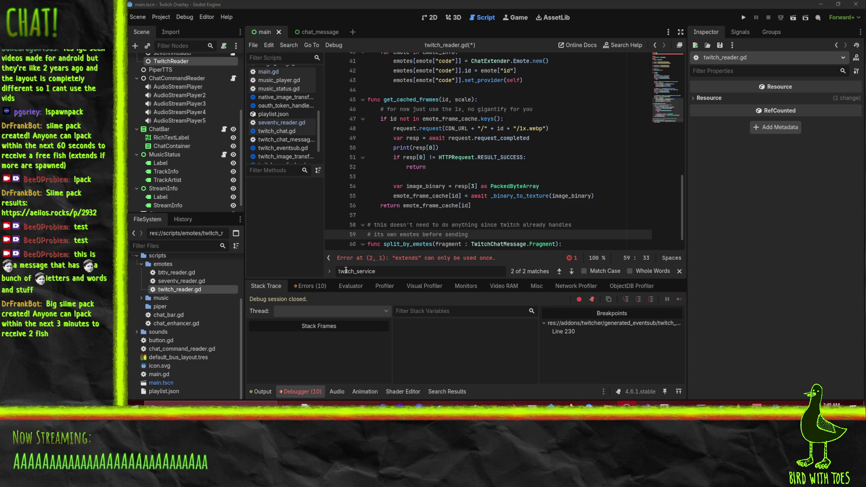
left_click(518, 236)
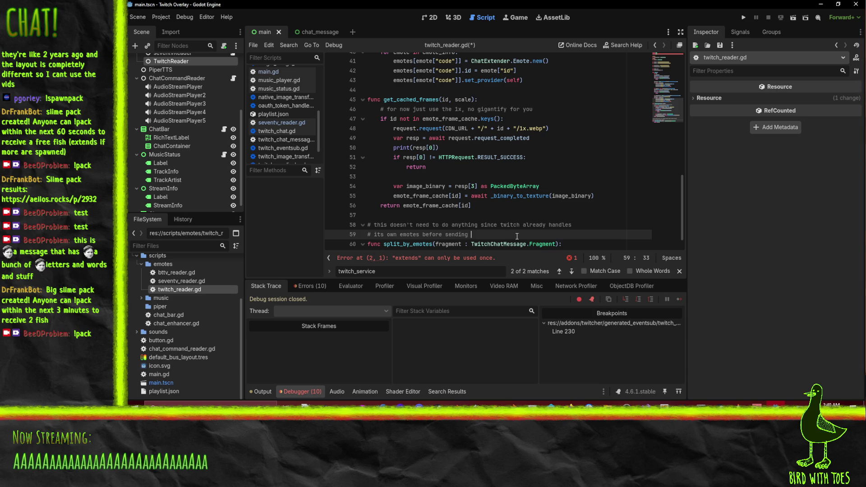
key("BackSpace")
key("BackSpace")
key("BackSpace")
type("for us")
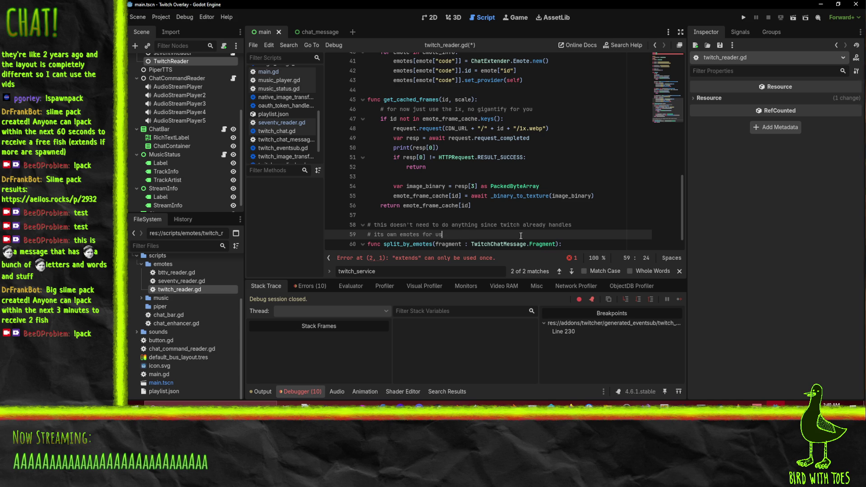
double_click(534, 224)
key("BackSpace")
key("BackSpace")
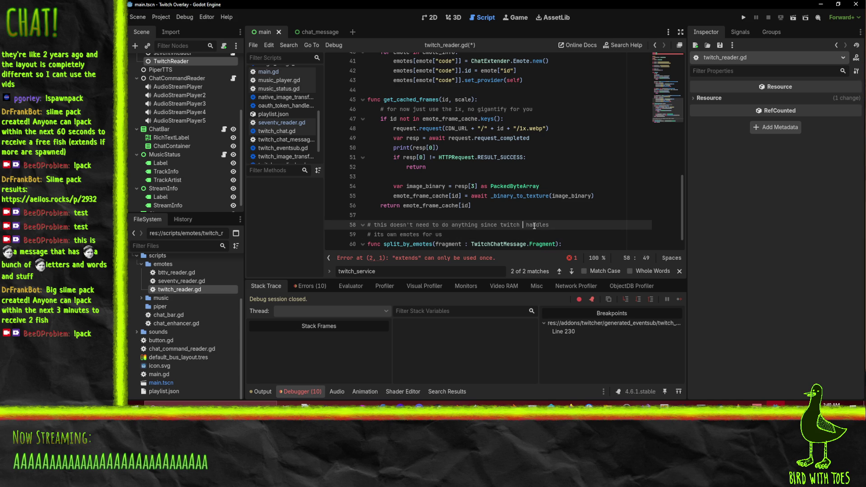
key("Down")
key("Down")
key("ctrl+s")
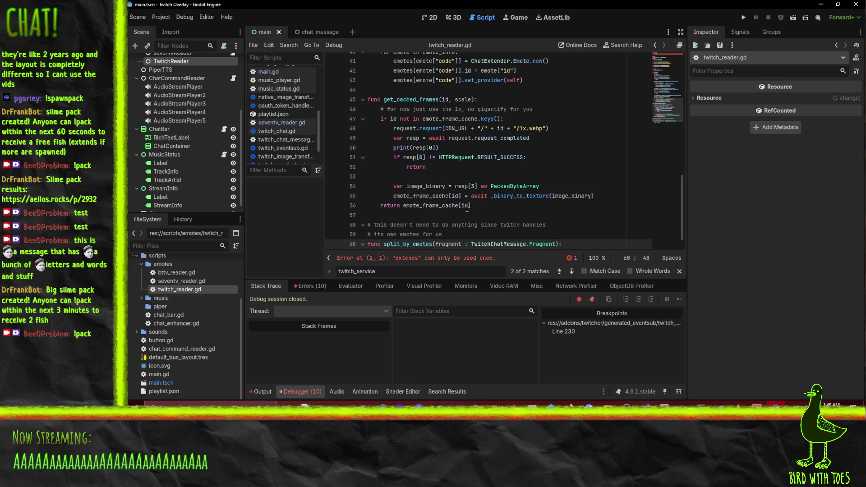
scroll(466, 209, "up", 4)
scroll(467, 209, "up", 10)
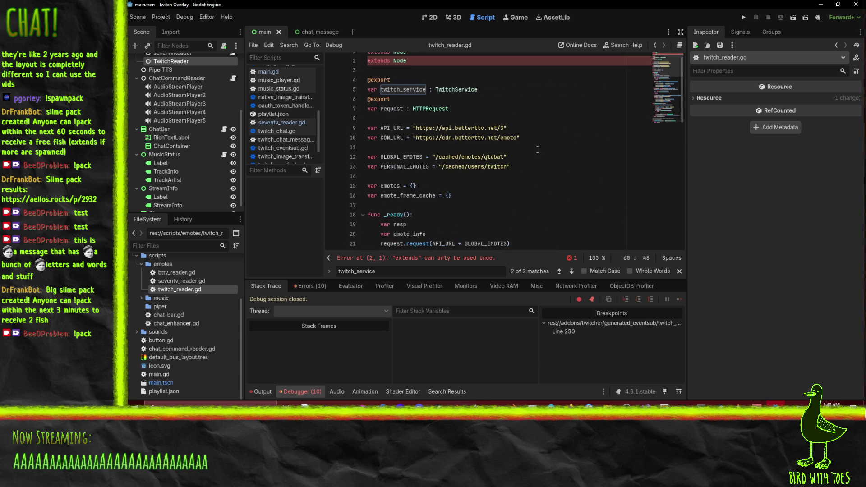
Delete the duplicate 'extends Node' line near the top of twitch_reader.gd.
scroll(538, 149, "up", 1)
left_click(476, 69)
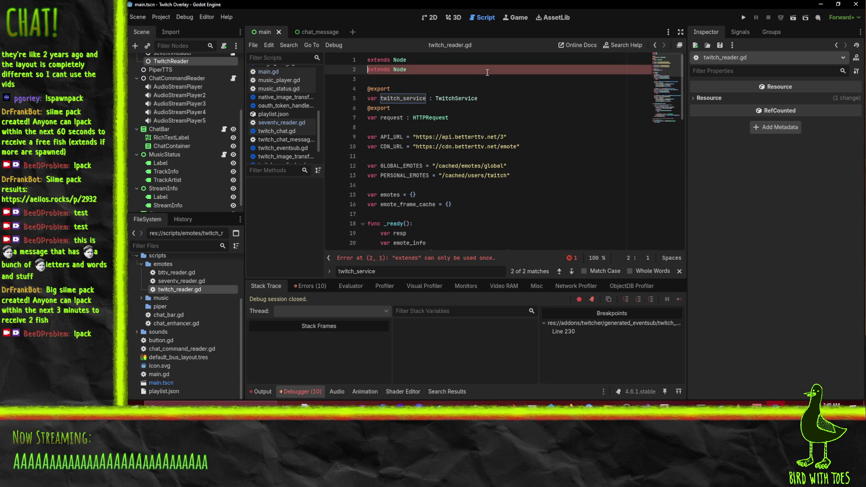
key("ctrl+shift+k")
key("Down")
key("Down")
key("Down")
key("Up")
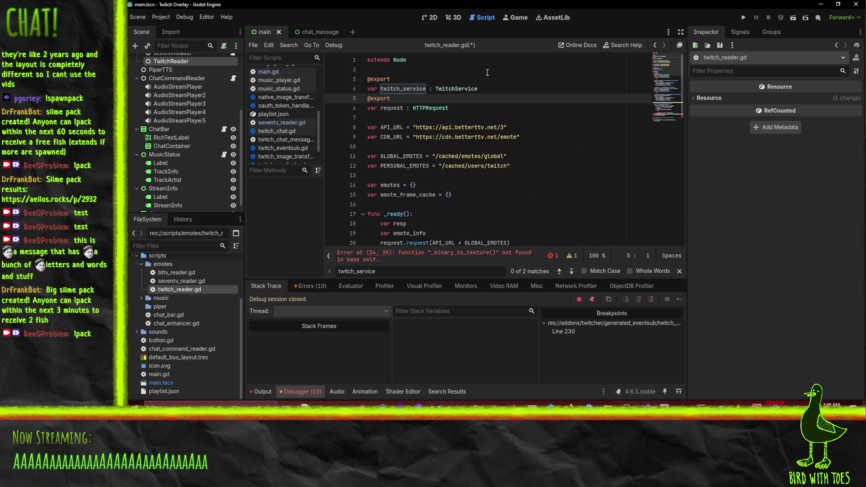
Remove the BetterTTV URL constant lines.
key("Down")
key("Down")
key("Down")
key("Up")
key("shift+Down")
key("shift+Down")
key("shift+Down")
key("shift+Down")
key("Delete")
key("Down")
key("Up")
key("Down")
key("Down")
key("Down")
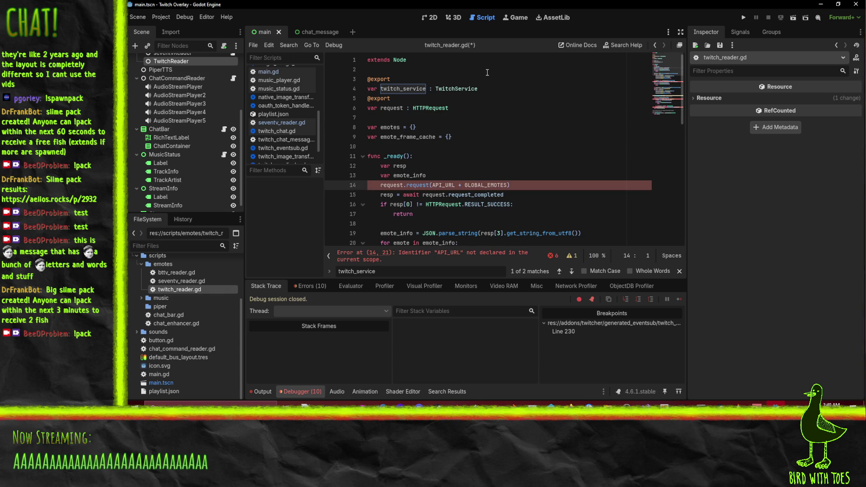
Delete the emote-loading code from _ready, stopping before get_cached_frames.
scroll(567, 158, "down", 7)
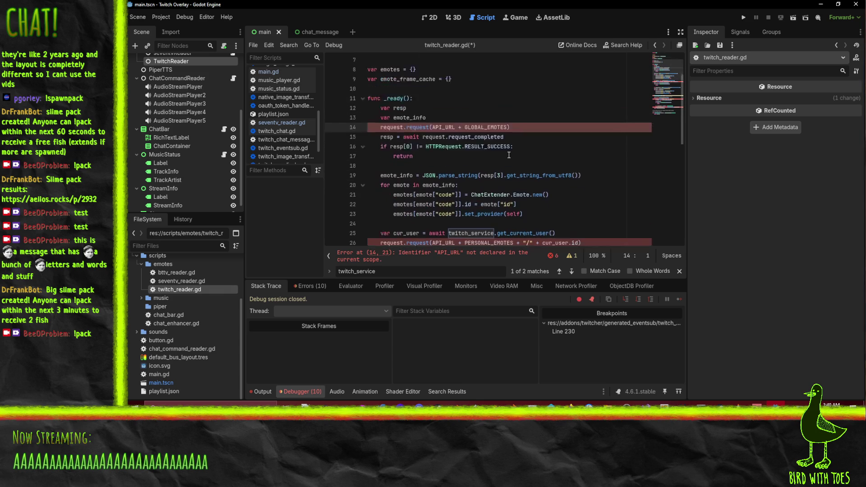
scroll(567, 158, "down", 3)
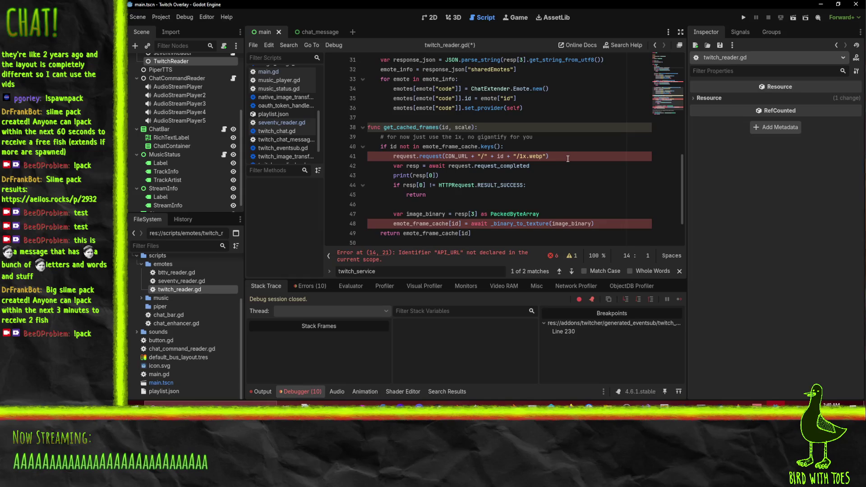
key("shift+Down")
key("shift+Down")
key("shift+Down")
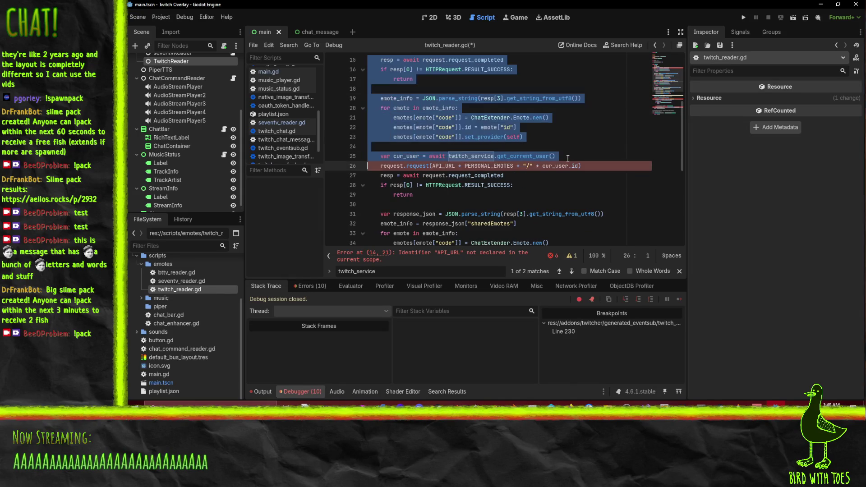
key("shift+Down")
key("shift+Down")
key("shift+Down")
key("shift+Up")
key("shift+Up")
key("shift+Up")
key("BackSpace")
Delete the fetching code so get_cached_frames just returns the cached entry.
key("Down")
key("Down")
key("Down")
key("Up")
key("Up")
key("shift+Down")
key("shift+Down")
key("shift+Down")
key("shift+Down")
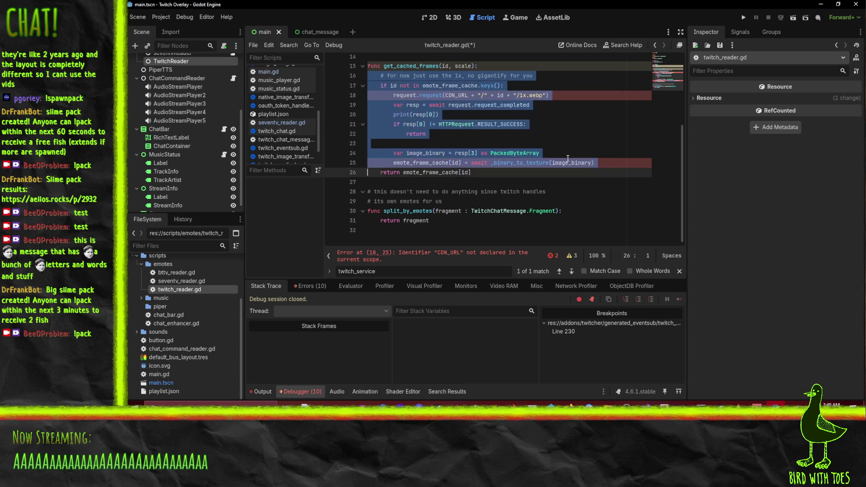
key("BackSpace")
scroll(554, 157, "up", 4)
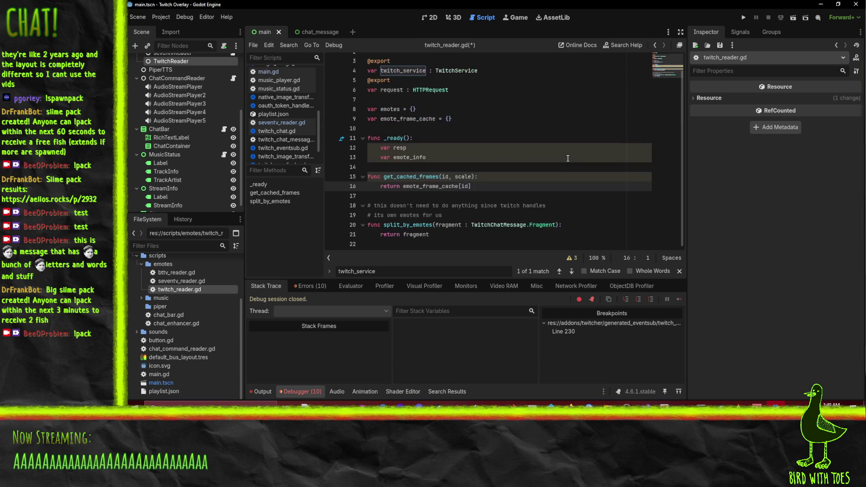
left_click(543, 156)
Replace the leftover variable declarations in _ready with 'pass' and save.
left_click(443, 142)
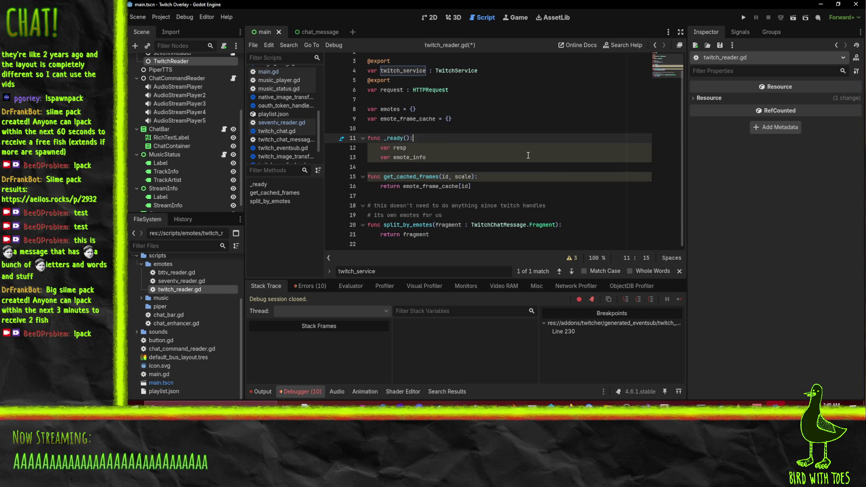
key("Down")
key("Left")
key("Left")
key("Left")
key("BackSpace")
type("pass")
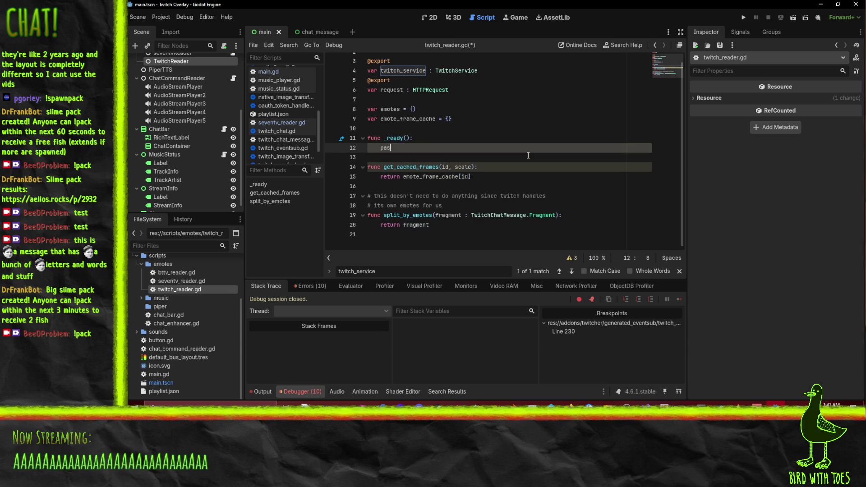
key("ctrl+s")
Add the comment '# TODO: Replace Twitcher's emote load with this' above _ready and save.
key("Up")
key("Up")
key("Return")
type("# ")
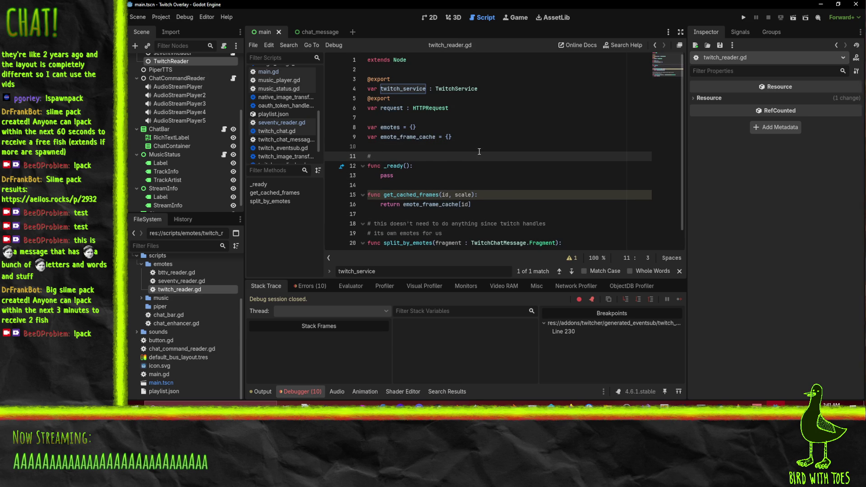
type("TODO: ")
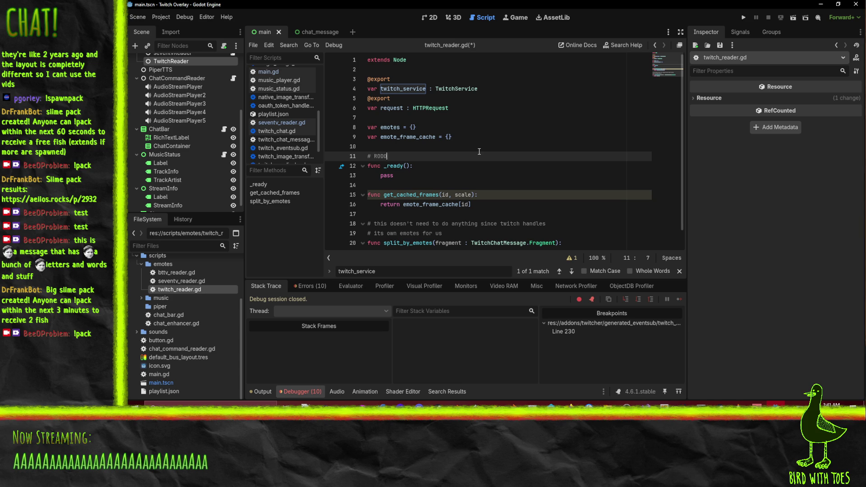
type("Replace Twitcher's emote load ")
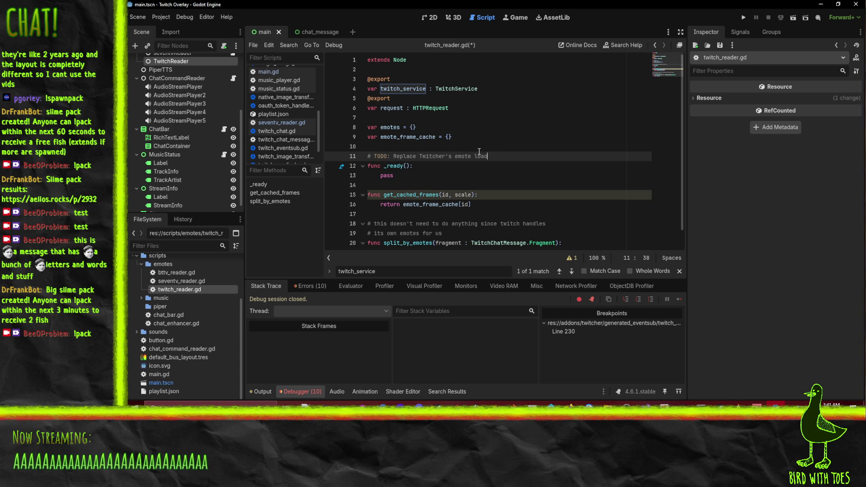
type("with ")
type("this")
key("ctrl+s")
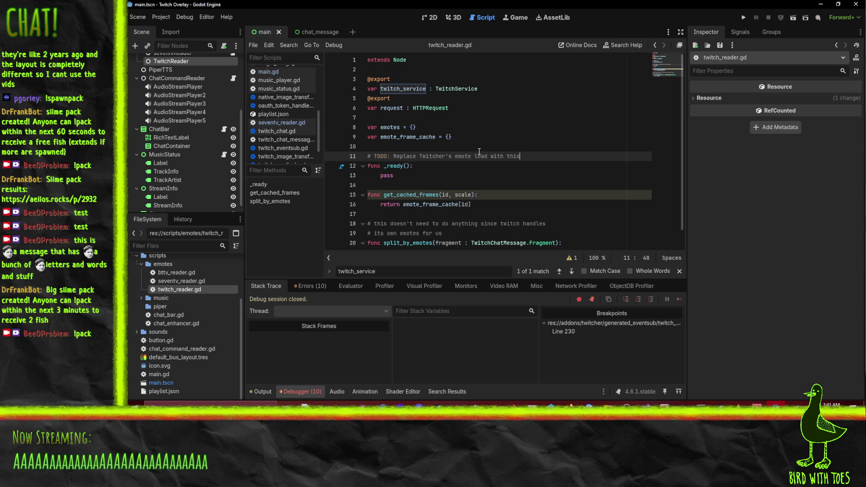
scroll(170, 157, "up", 2)
scroll(170, 157, "up", 3)
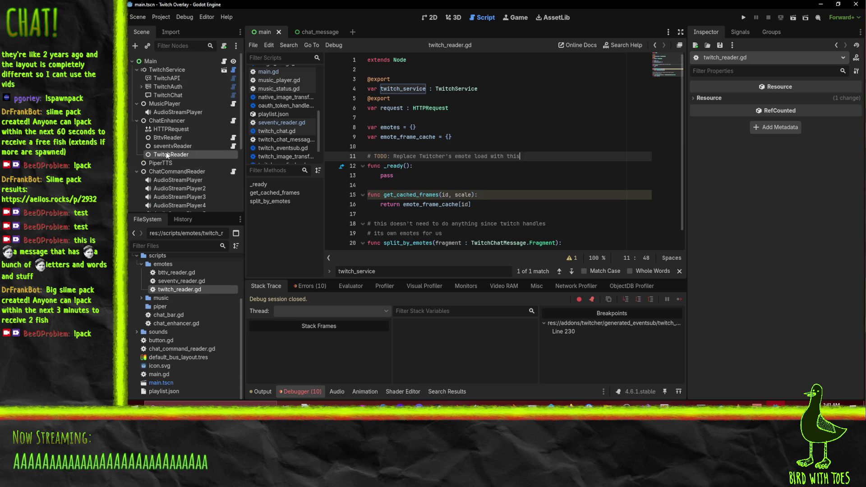
left_click(498, 164)
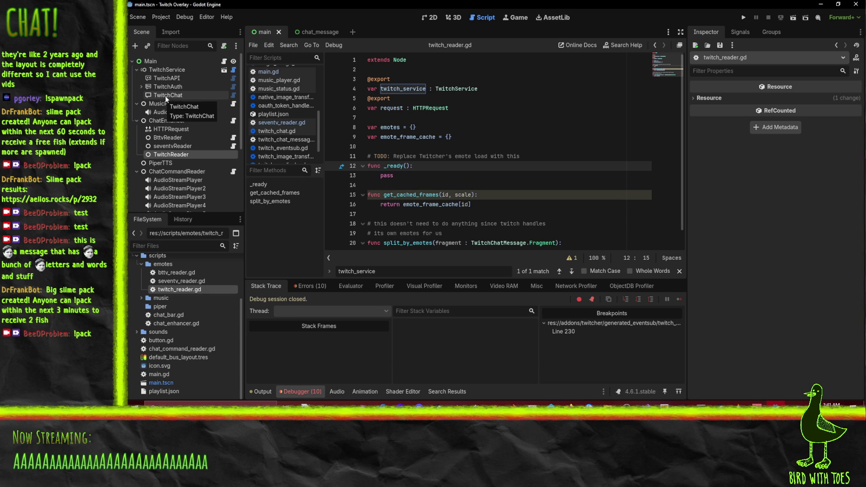
left_click(518, 184)
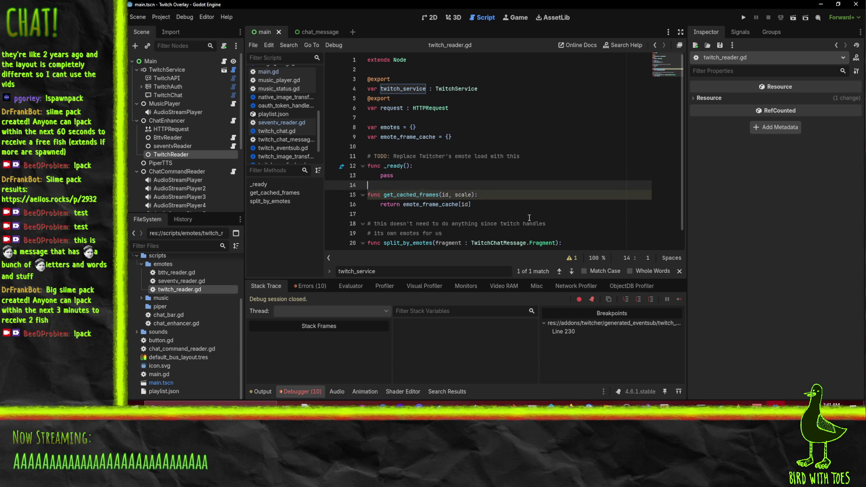
scroll(508, 182, "down", 1)
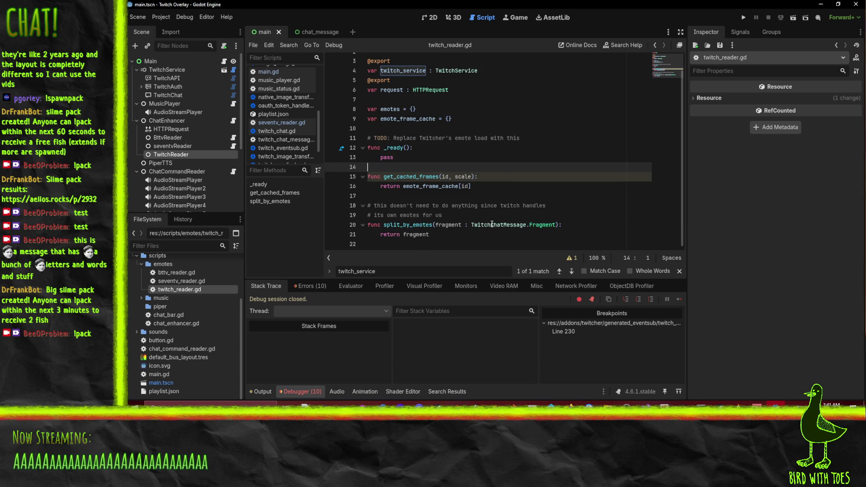
mouse_move(459, 242)
left_mouse_down()
mouse_move(368, 212)
mouse_move(367, 74)
left_mouse_up()
left_click(493, 138)
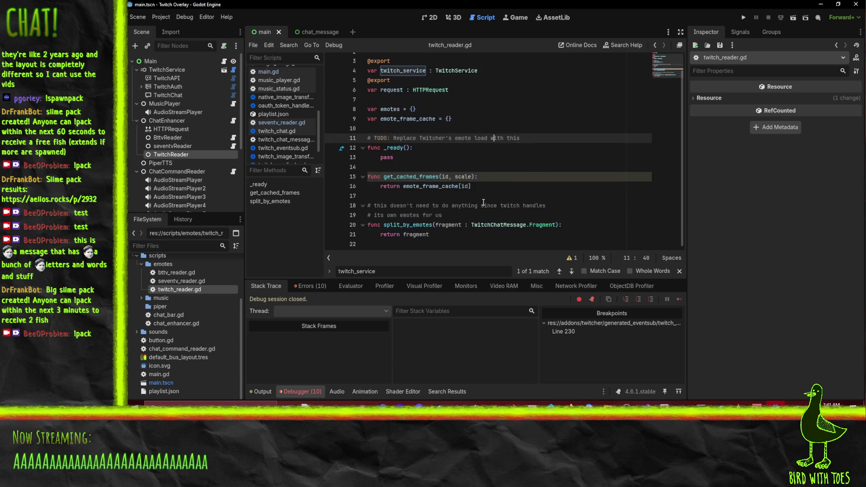